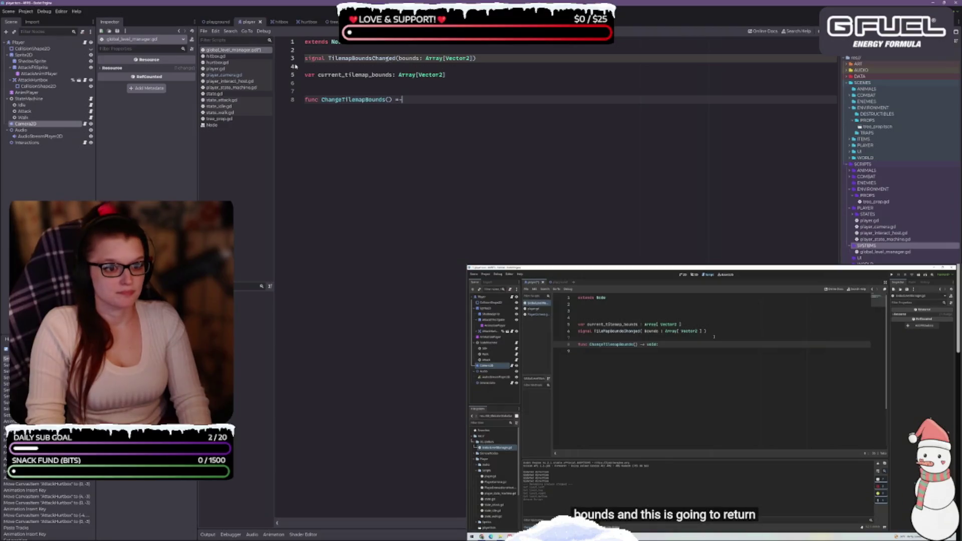
Step: Complete line 8 as 'func ChangeTilemapBounds(bounds: Array[Vector2]) -> void:' and start an indented body line
{"action": "type", "text": "void"}
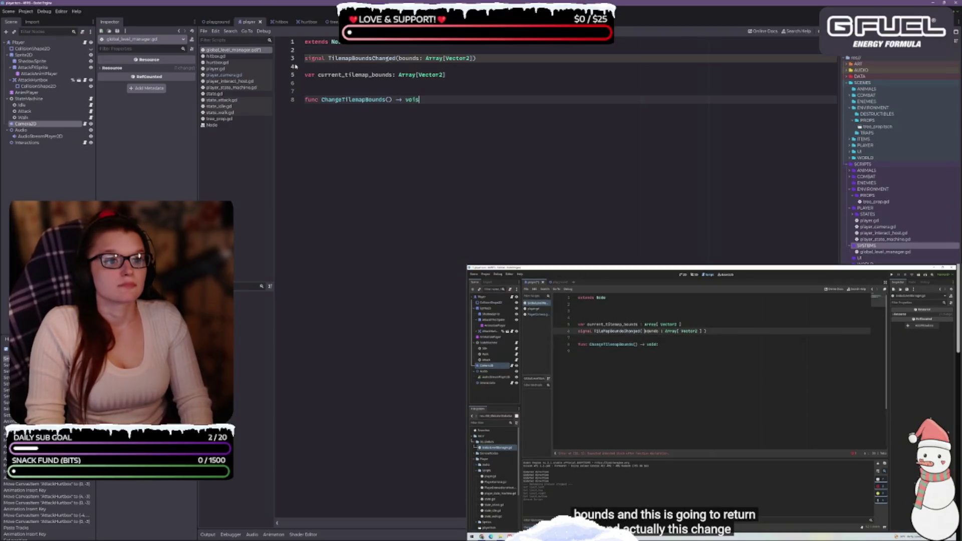
{"action": "type", "text": ":"}
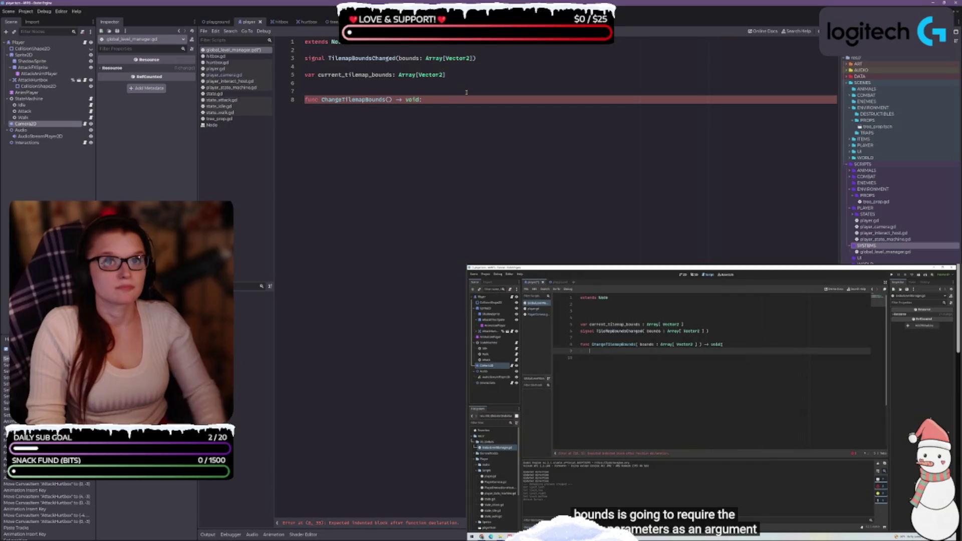
{"action": "type", "text": "bounds"}
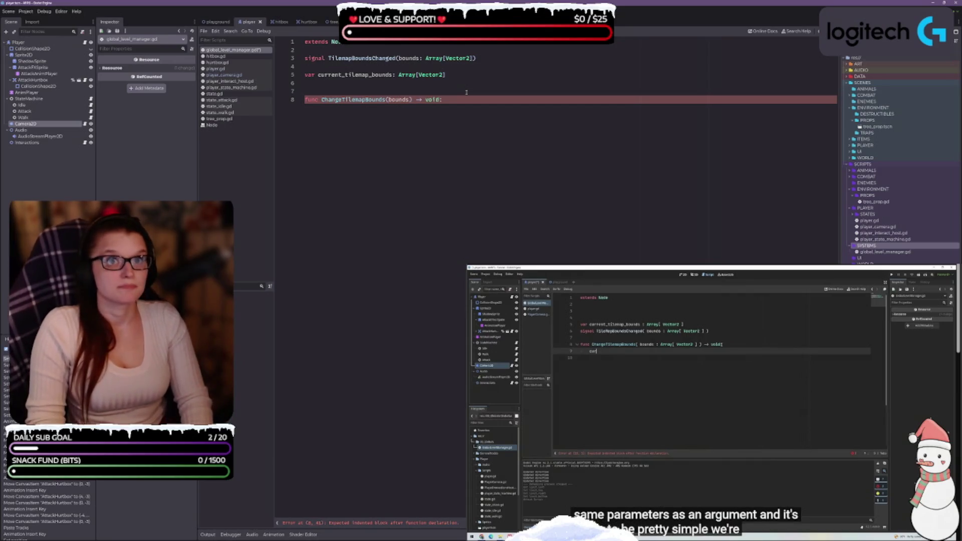
{"action": "type", "text": ": Array["}
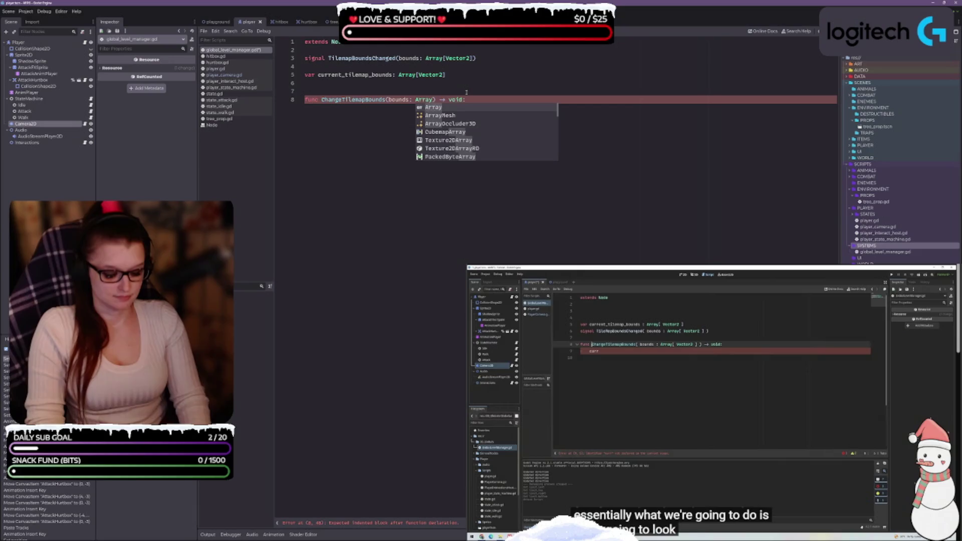
{"action": "type", "text": "V"}
{"action": "type", "text": "ector2"}
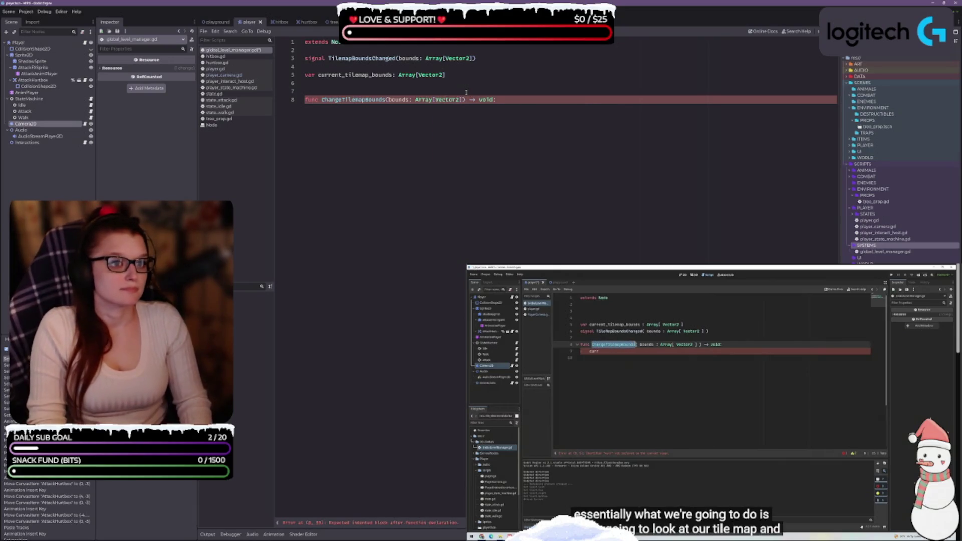
{"action": "left_click", "coordinate": [519, 104]}
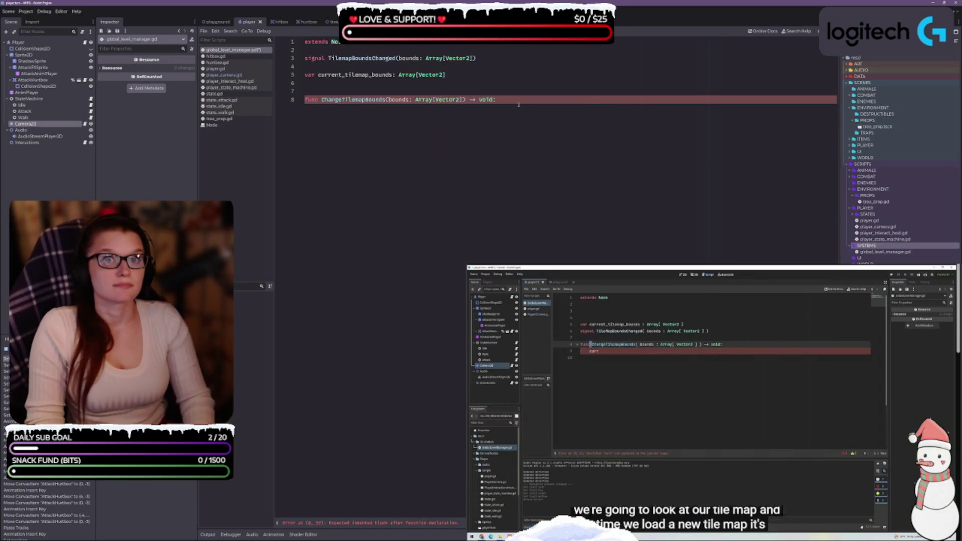
{"action": "key", "text": "Return"}
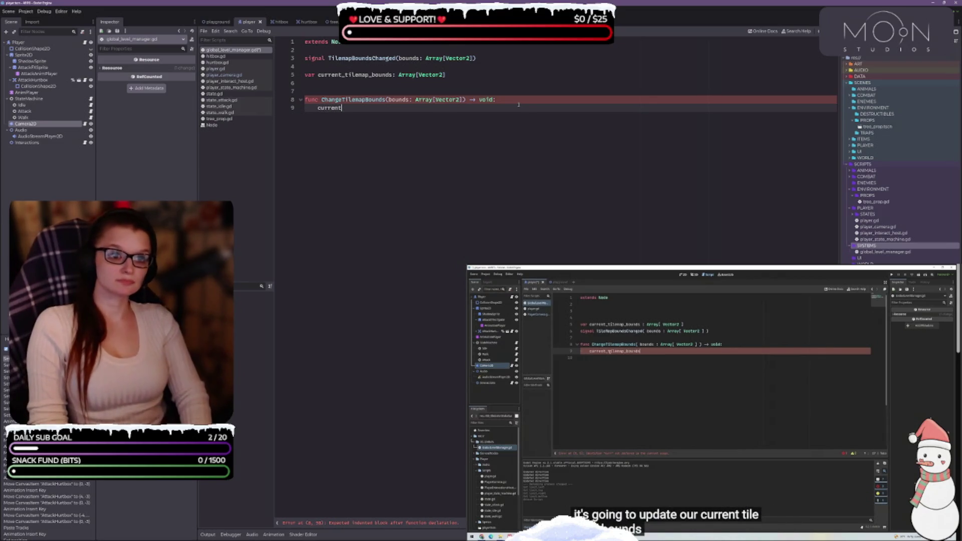
Step: Write 'current_tilemap_bounds = bounds' as the first line of the function body
{"action": "type", "text": "rent"}
{"action": "key", "text": "Return"}
{"action": "type", "text": "= bounds"}
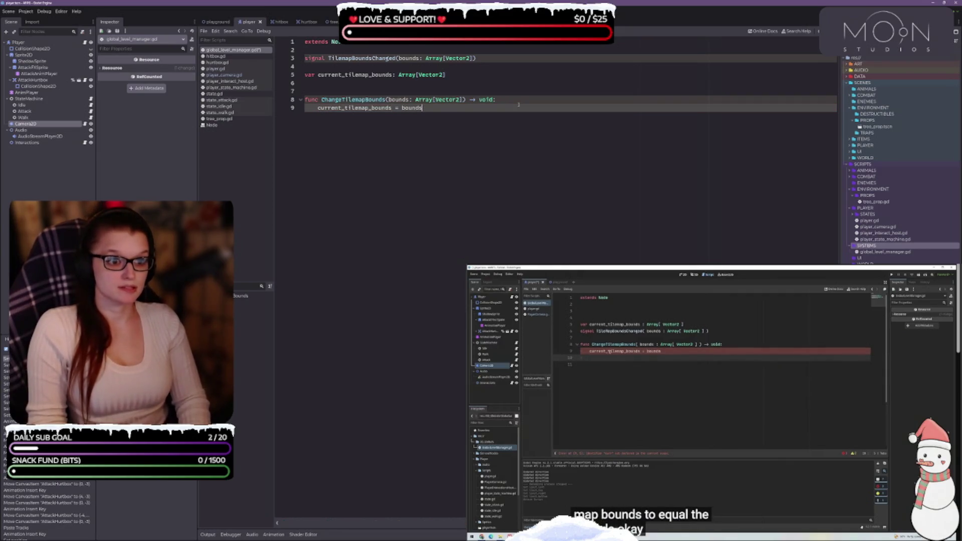
{"action": "key", "text": "Return"}
{"action": "key", "text": "Return"}
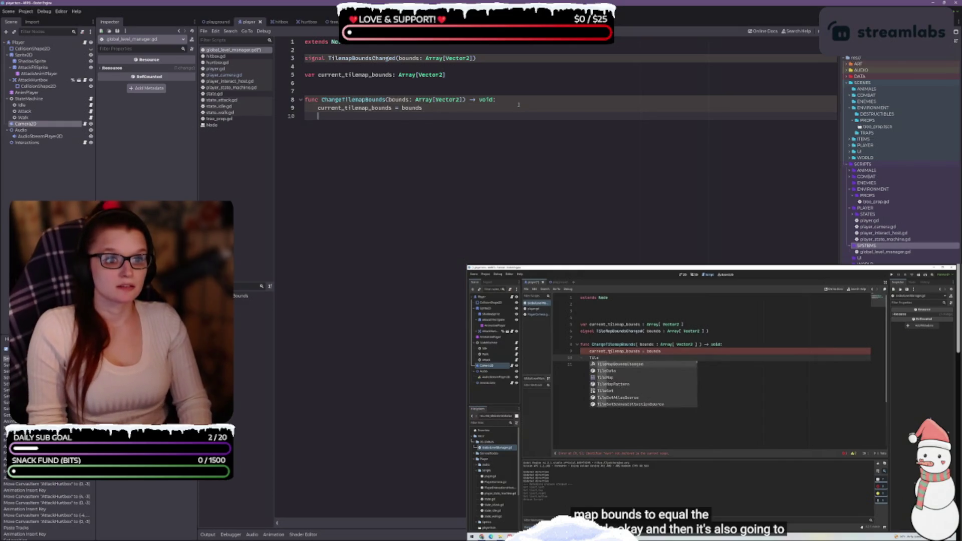
Step: Add 'TilemapBoundsChanged.emit(bounds)' below it, then switch to the GDD notes window
{"action": "type", "text": "Tile"}
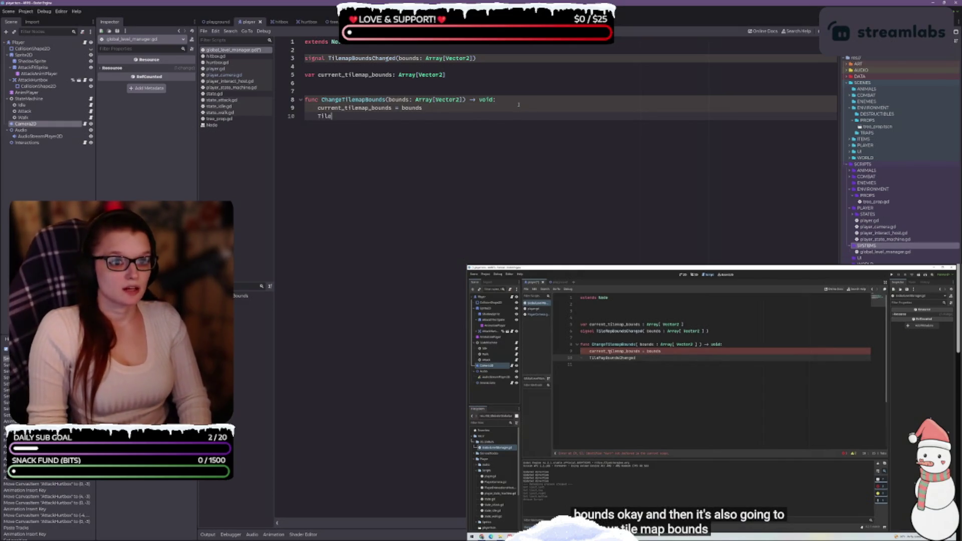
{"action": "key", "text": "Return"}
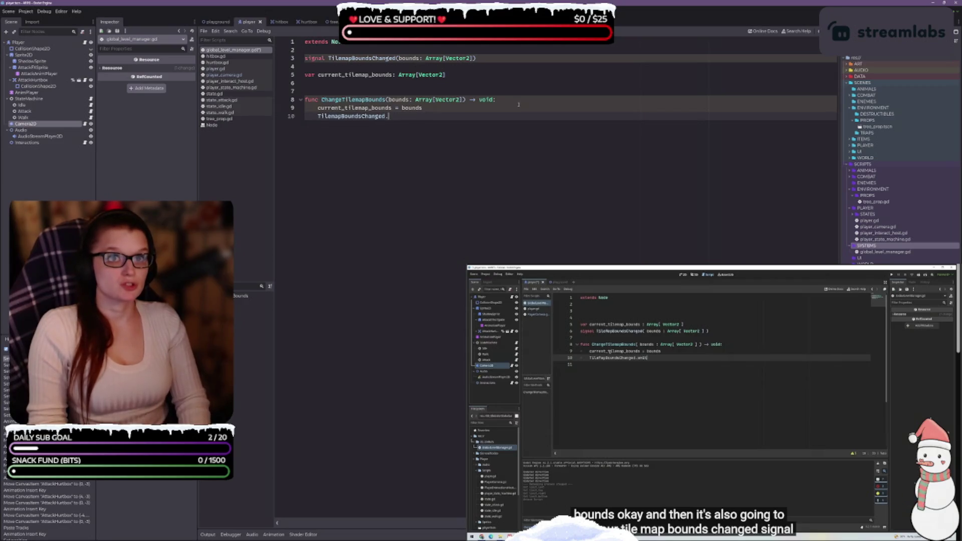
{"action": "type", "text": "em"}
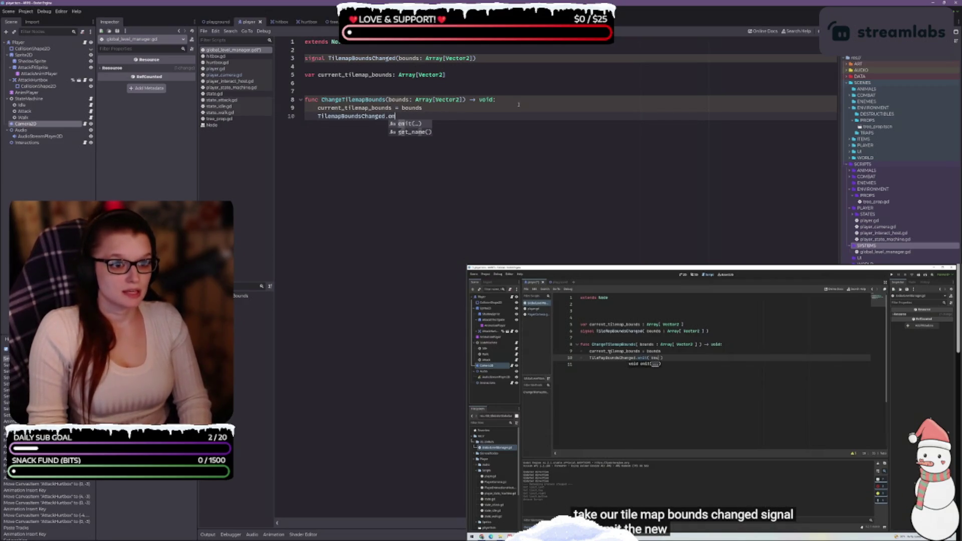
{"action": "key", "text": "Return"}
{"action": "type", "text": "bounds"}
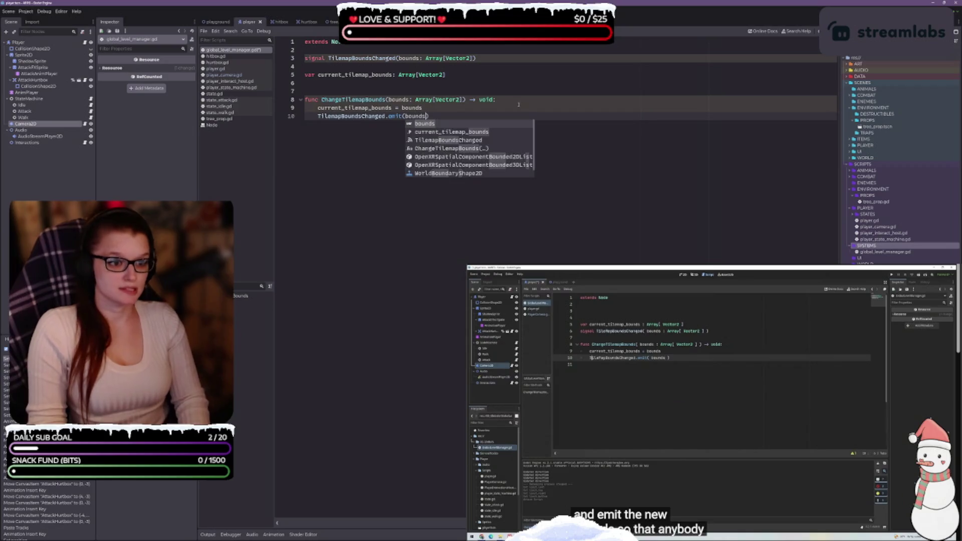
{"action": "key", "text": "Escape"}
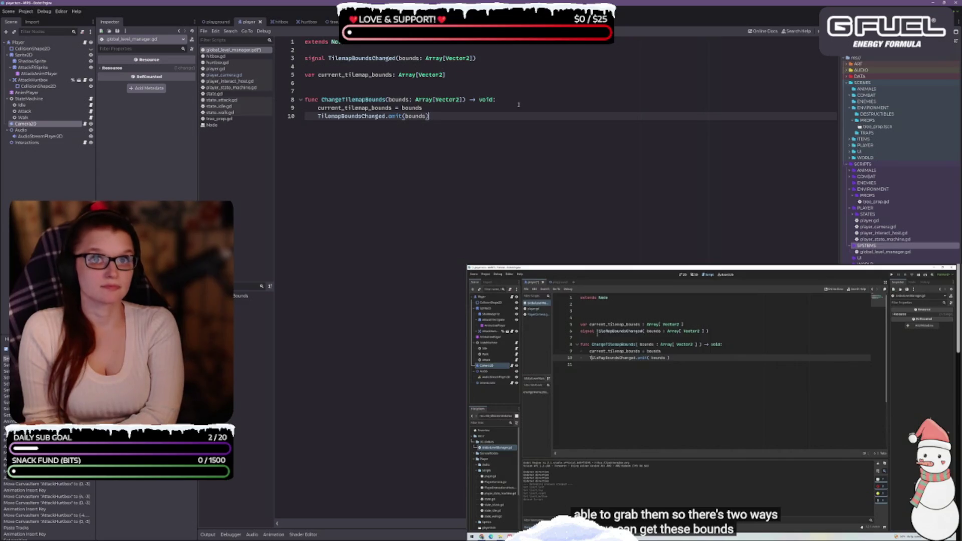
{"action": "key", "text": "Return"}
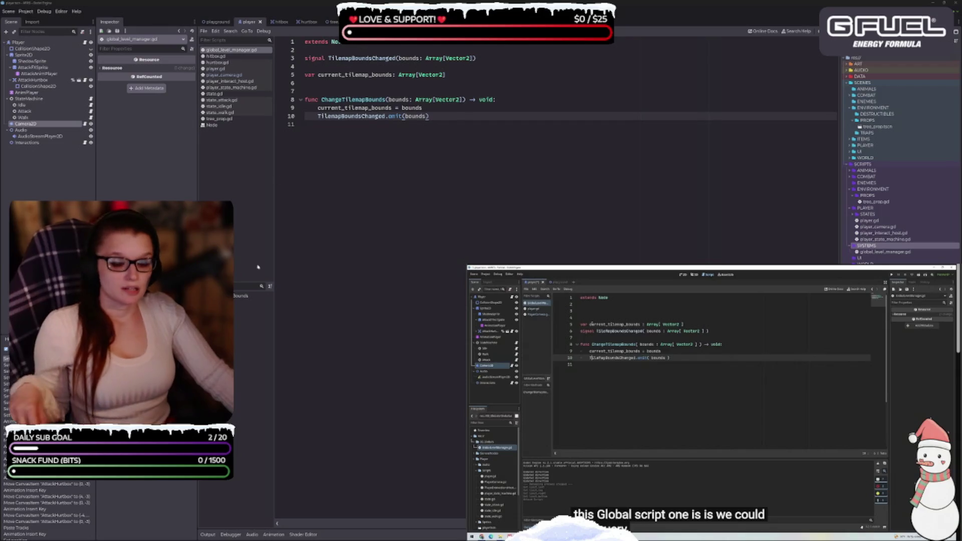
{"action": "key", "text": "alt+Tab"}
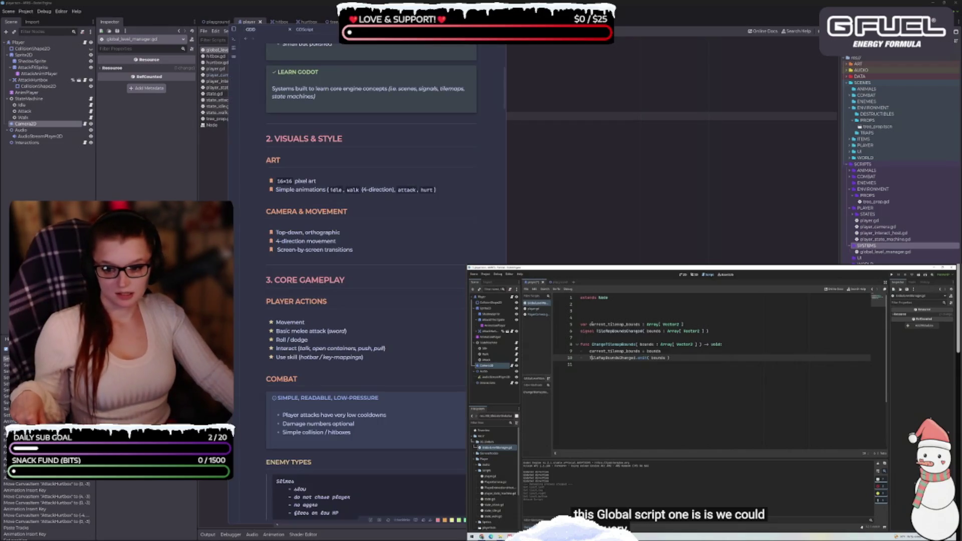
{"action": "left_click", "coordinate": [306, 29]}
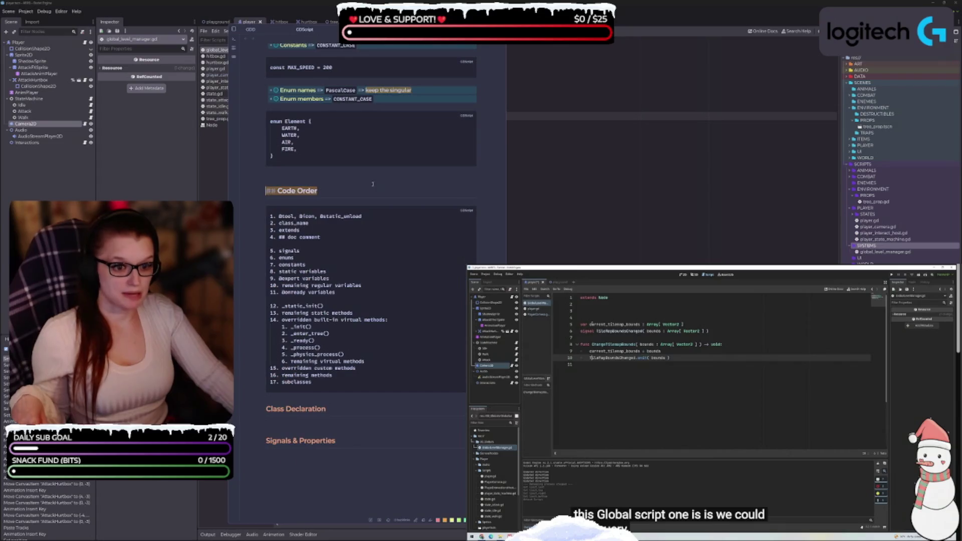
{"action": "scroll", "coordinate": [415, 361], "scroll_direction": "up", "scroll_amount": 3}
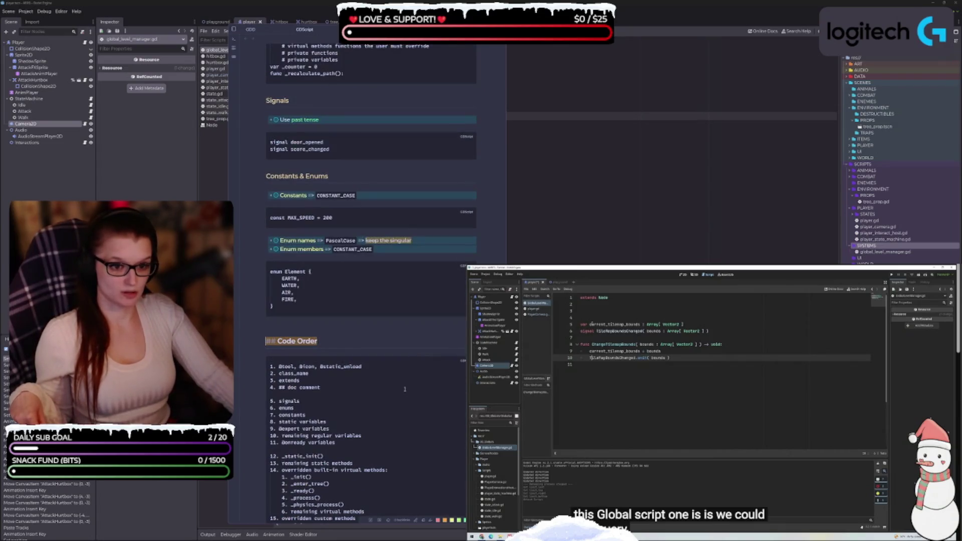
{"action": "scroll", "coordinate": [407, 394], "scroll_direction": "up", "scroll_amount": 6}
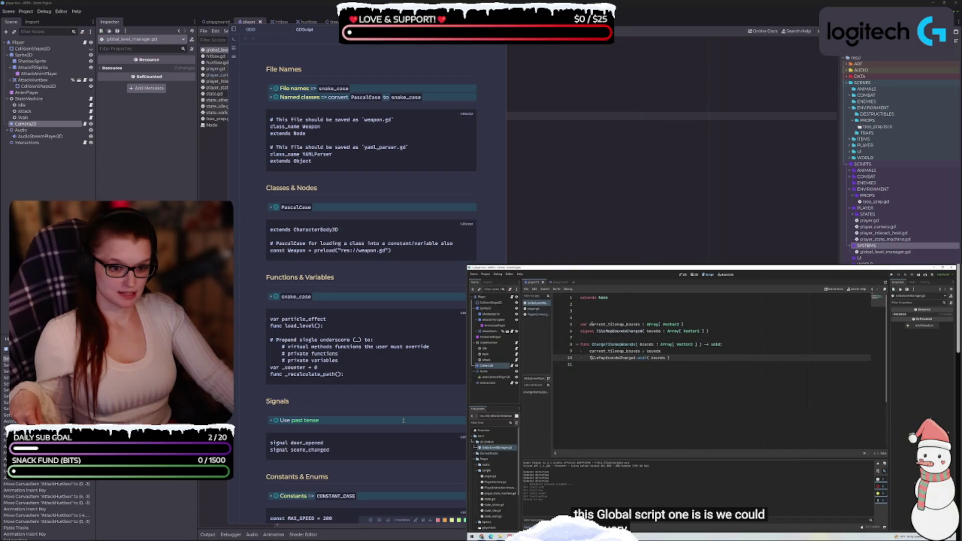
{"action": "scroll", "coordinate": [397, 415], "scroll_direction": "up", "scroll_amount": 5}
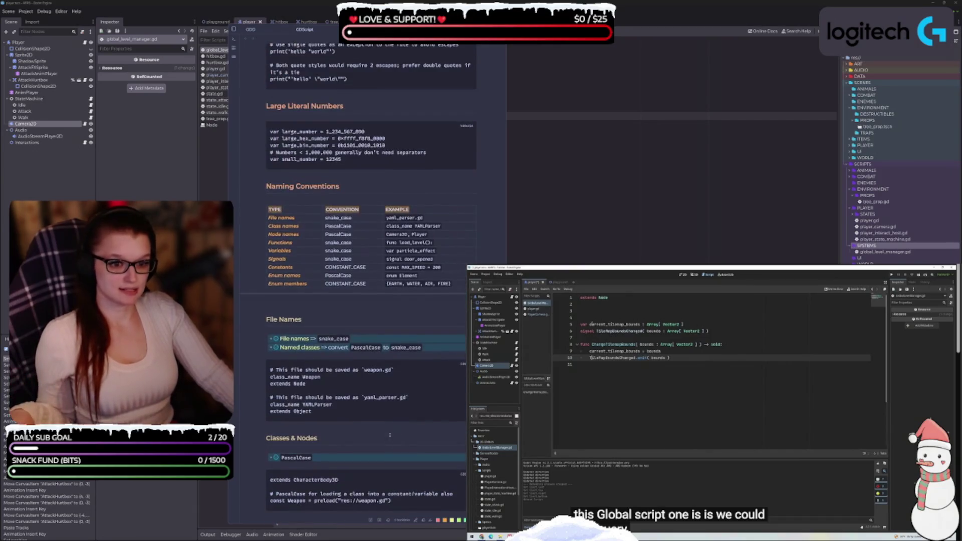
{"action": "scroll", "coordinate": [422, 413], "scroll_direction": "up", "scroll_amount": 3}
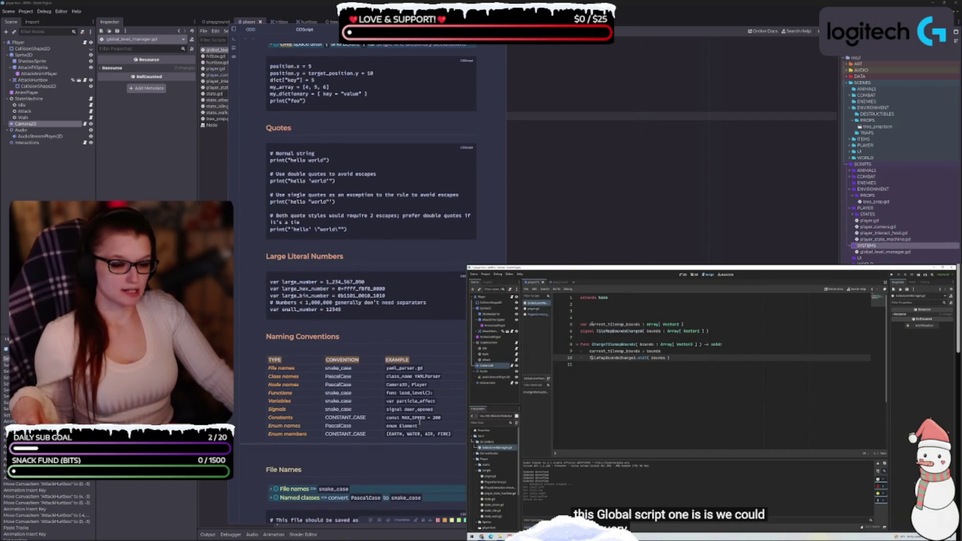
{"action": "scroll", "coordinate": [420, 422], "scroll_direction": "up", "scroll_amount": 5}
{"action": "scroll", "coordinate": [396, 408], "scroll_direction": "up", "scroll_amount": 3}
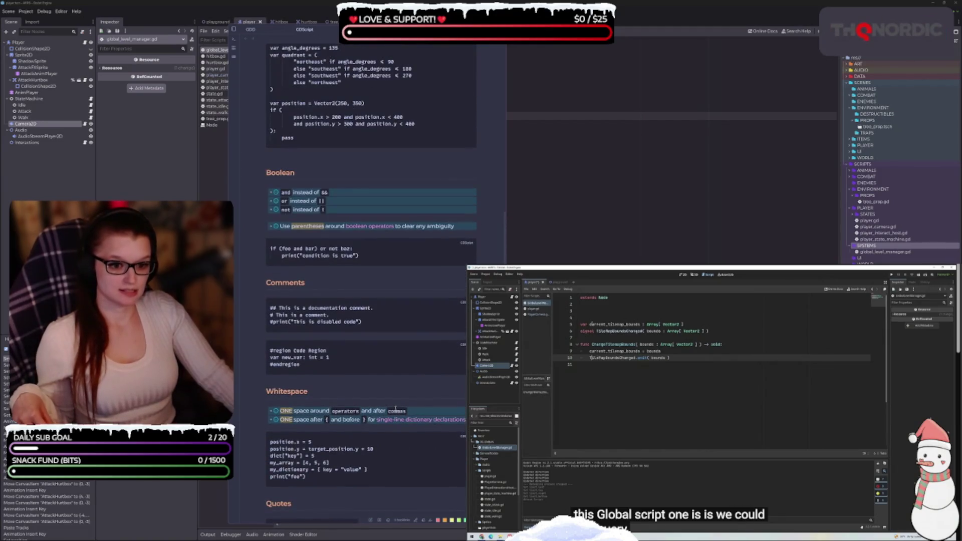
{"action": "scroll", "coordinate": [395, 408], "scroll_direction": "up", "scroll_amount": 3}
{"action": "scroll", "coordinate": [394, 408], "scroll_direction": "up", "scroll_amount": 3}
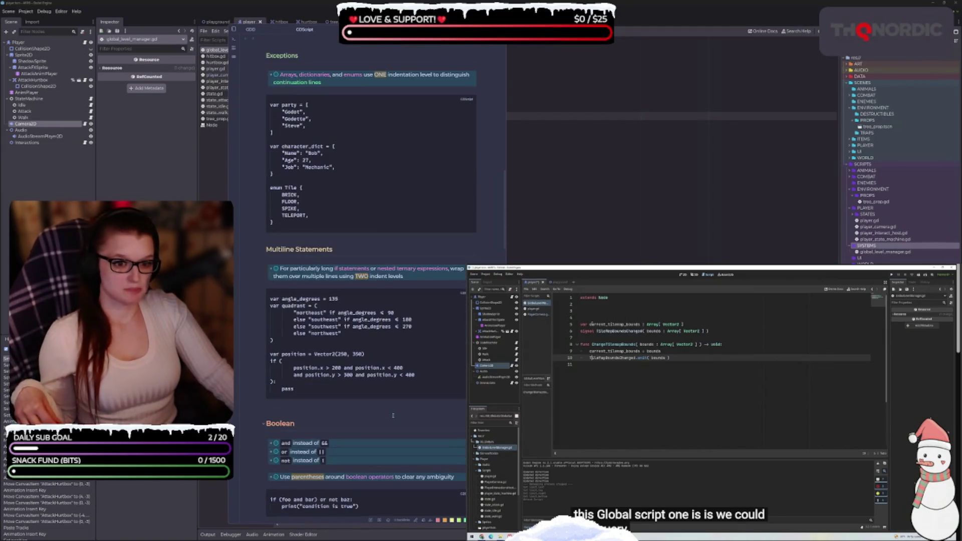
{"action": "scroll", "coordinate": [393, 415], "scroll_direction": "up", "scroll_amount": 6}
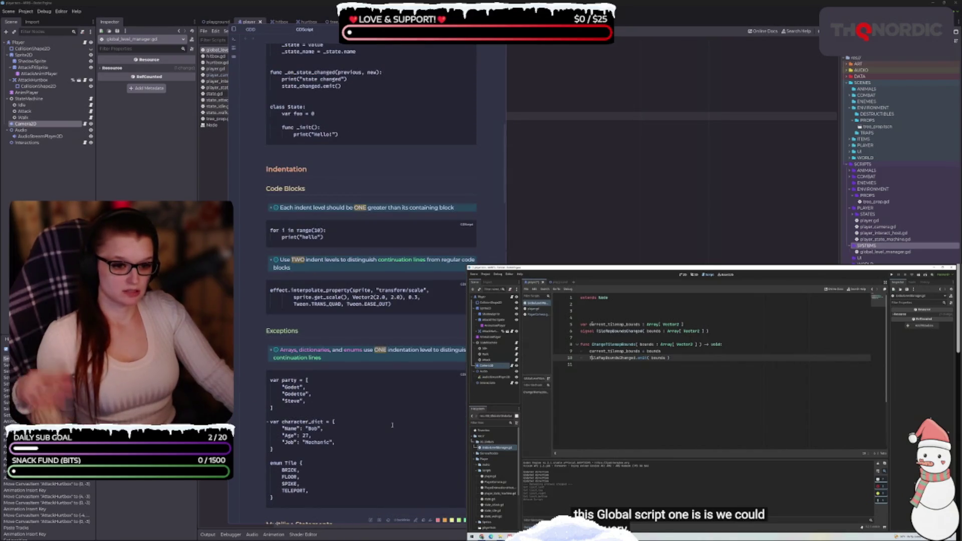
{"action": "scroll", "coordinate": [390, 430], "scroll_direction": "up", "scroll_amount": 3}
{"action": "scroll", "coordinate": [397, 440], "scroll_direction": "up", "scroll_amount": 3}
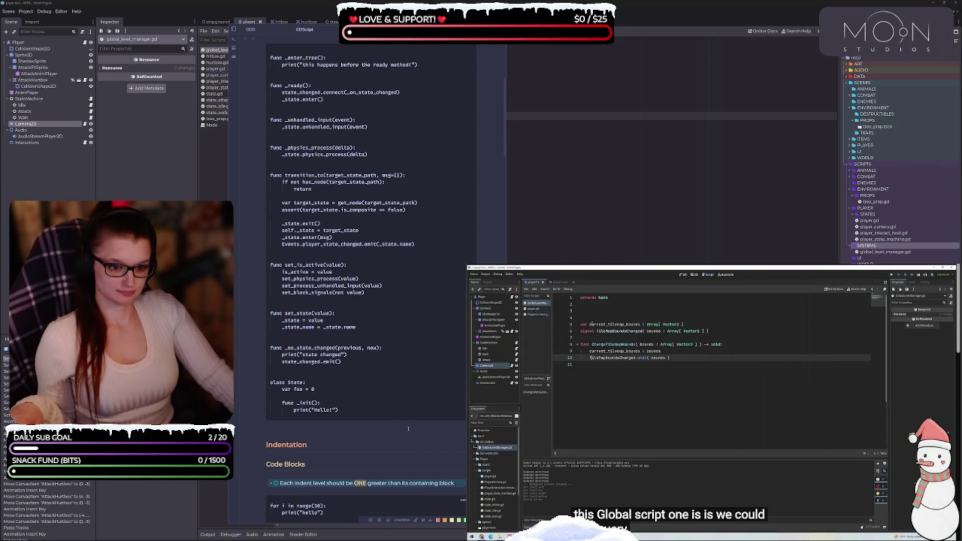
{"action": "scroll", "coordinate": [408, 429], "scroll_direction": "up", "scroll_amount": 5}
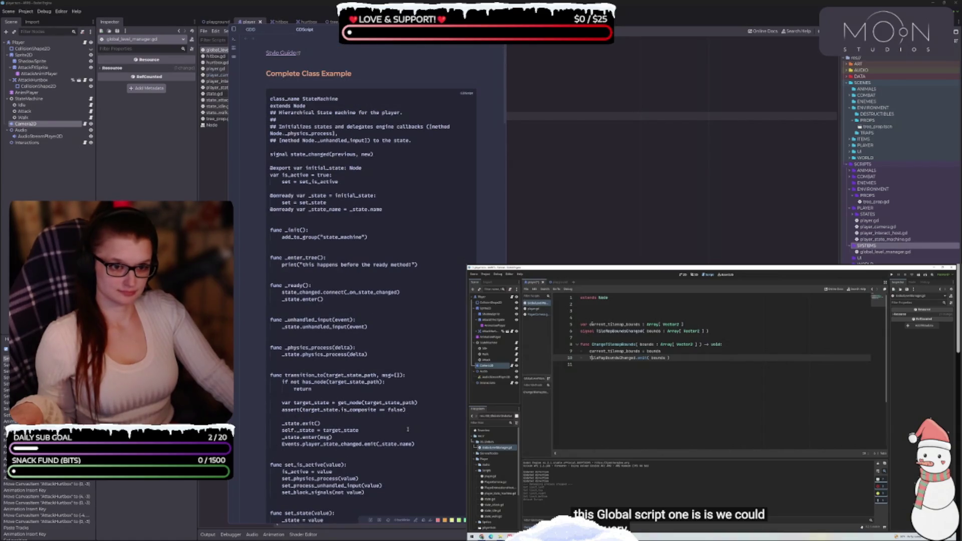
{"action": "scroll", "coordinate": [399, 396], "scroll_direction": "down", "scroll_amount": 1}
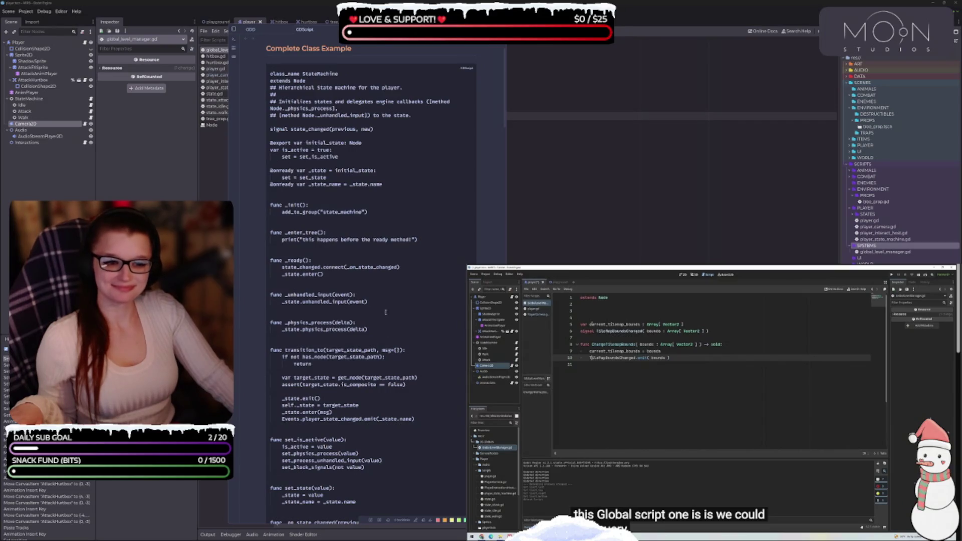
{"action": "scroll", "coordinate": [385, 313], "scroll_direction": "down", "scroll_amount": 2}
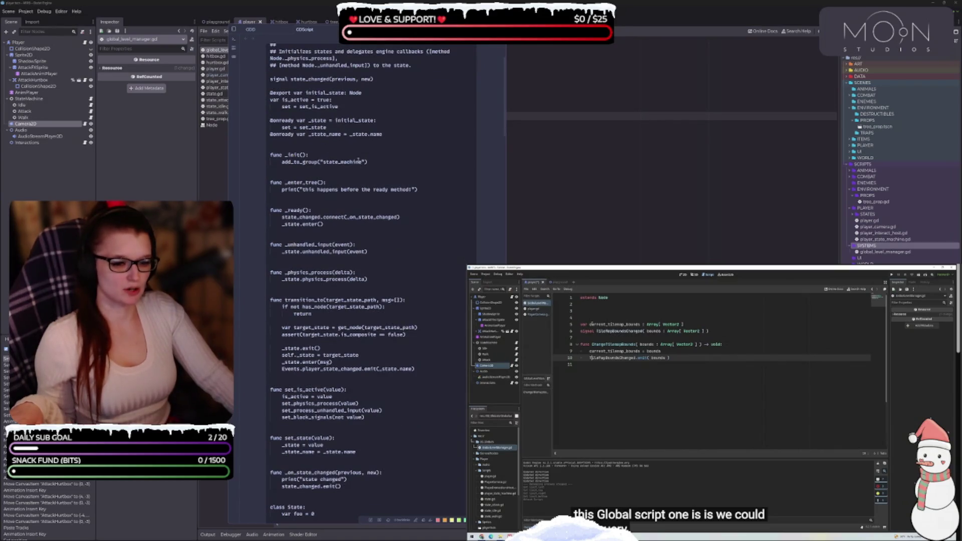
{"action": "scroll", "coordinate": [332, 279], "scroll_direction": "down", "scroll_amount": 3}
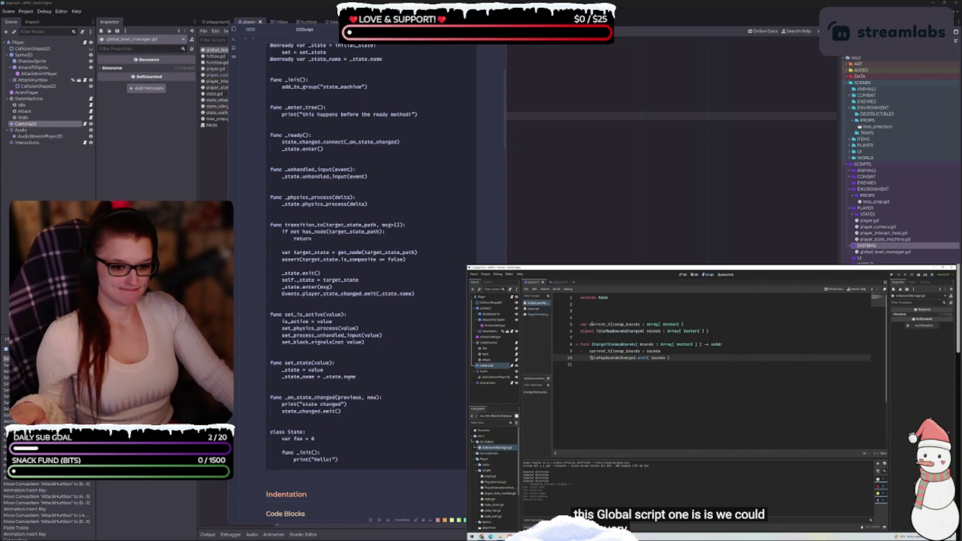
{"action": "scroll", "coordinate": [411, 358], "scroll_direction": "up", "scroll_amount": 5}
{"action": "scroll", "coordinate": [396, 340], "scroll_direction": "down", "scroll_amount": 15}
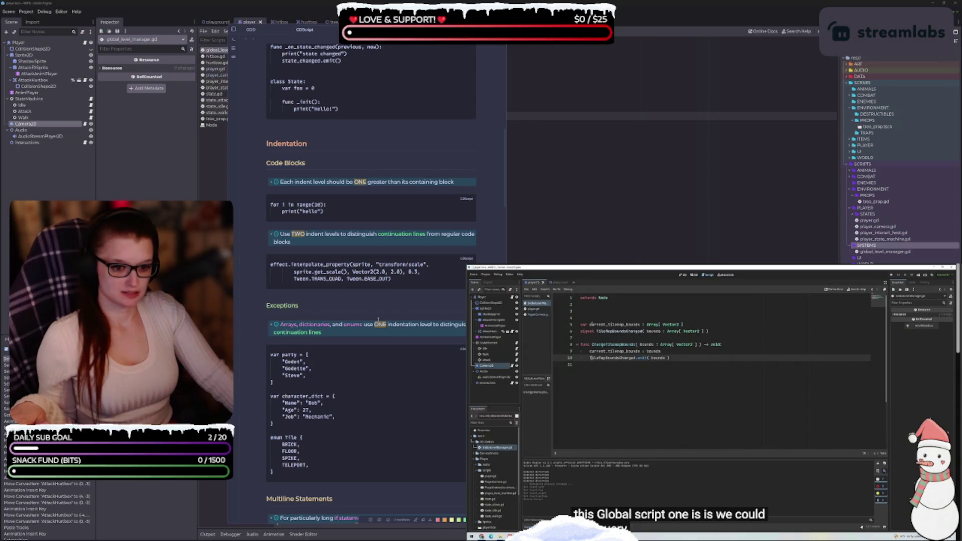
{"action": "scroll", "coordinate": [379, 320], "scroll_direction": "down", "scroll_amount": 11}
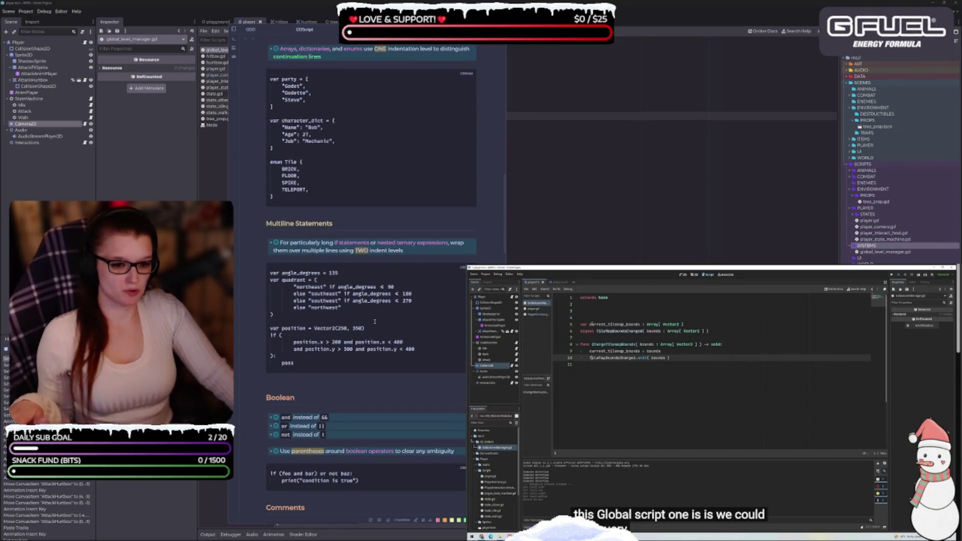
{"action": "scroll", "coordinate": [368, 323], "scroll_direction": "down", "scroll_amount": 6}
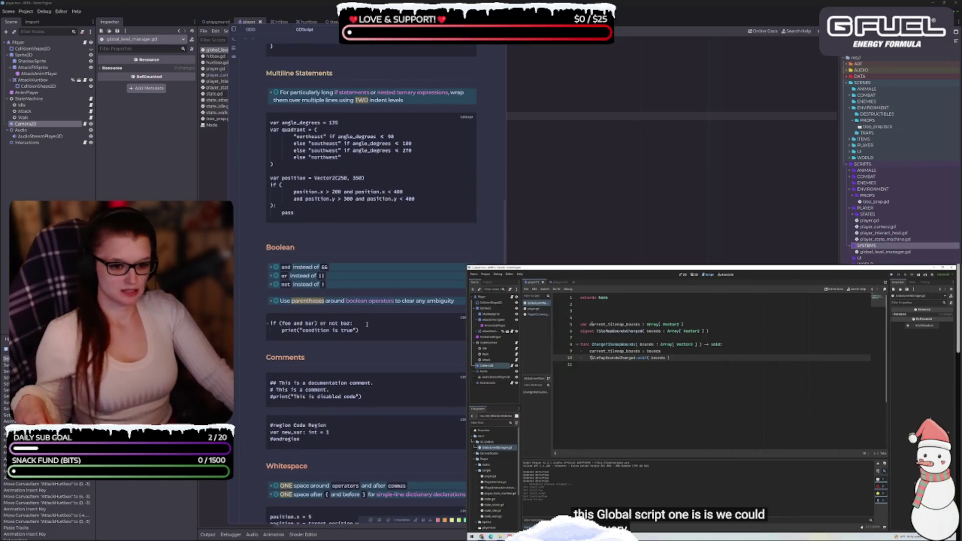
{"action": "scroll", "coordinate": [365, 323], "scroll_direction": "down", "scroll_amount": 6}
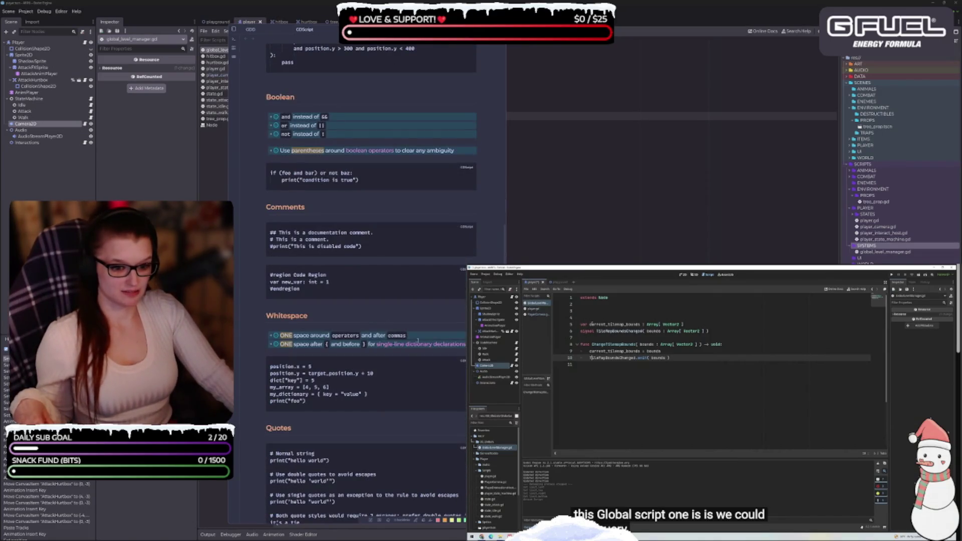
{"action": "scroll", "coordinate": [340, 386], "scroll_direction": "down", "scroll_amount": 2}
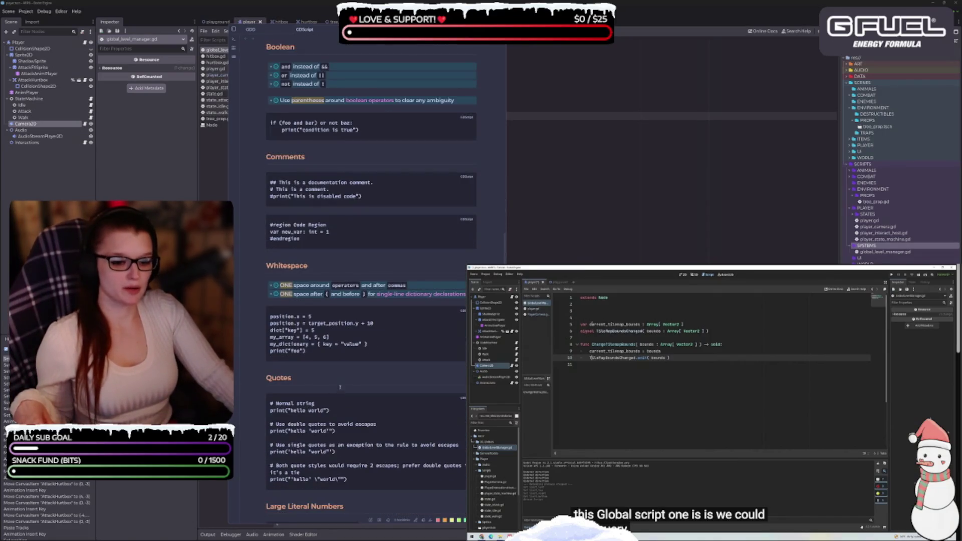
{"action": "left_click_drag", "start_coordinate": [369, 346], "coordinate": [315, 344]}
{"action": "left_click", "coordinate": [387, 350]}
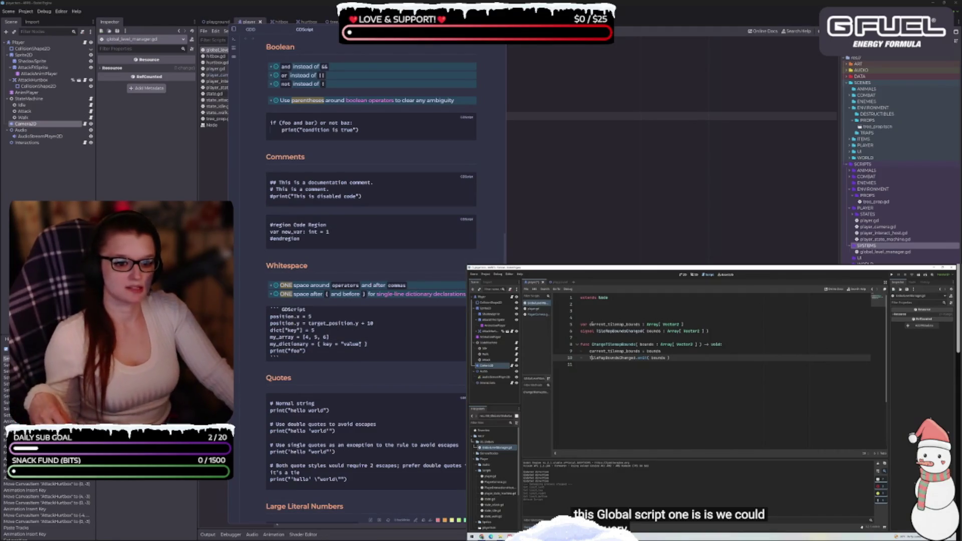
{"action": "scroll", "coordinate": [360, 343], "scroll_direction": "down", "scroll_amount": 4}
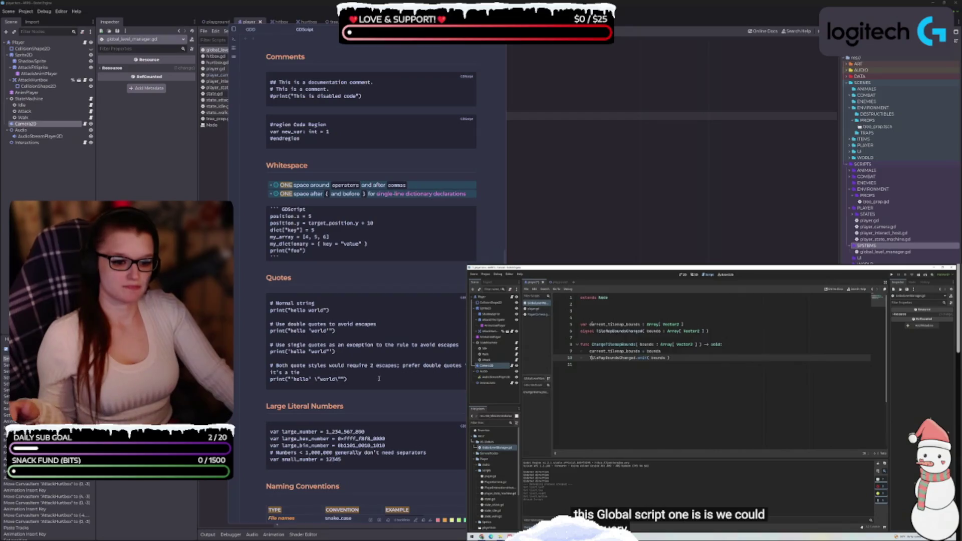
{"action": "scroll", "coordinate": [386, 368], "scroll_direction": "down", "scroll_amount": 5}
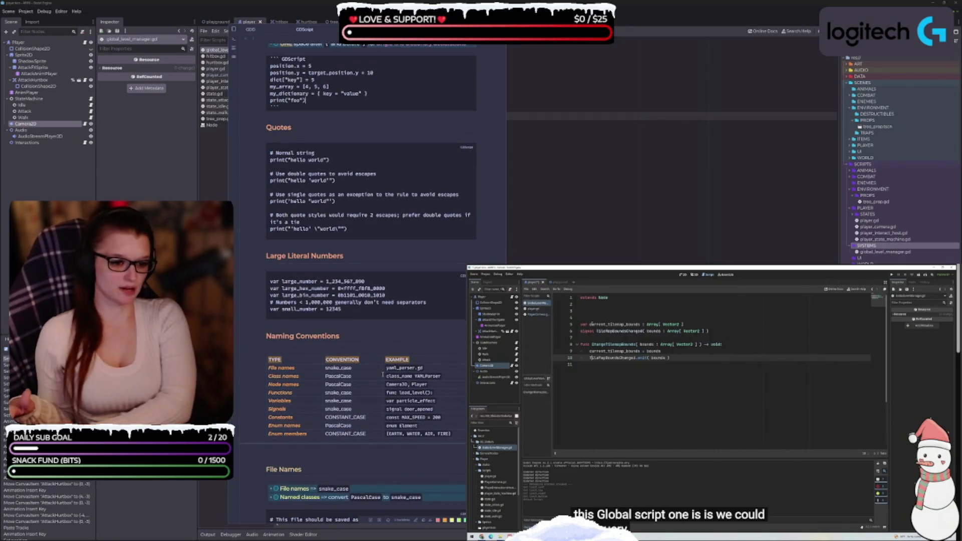
{"action": "scroll", "coordinate": [382, 375], "scroll_direction": "down", "scroll_amount": 15}
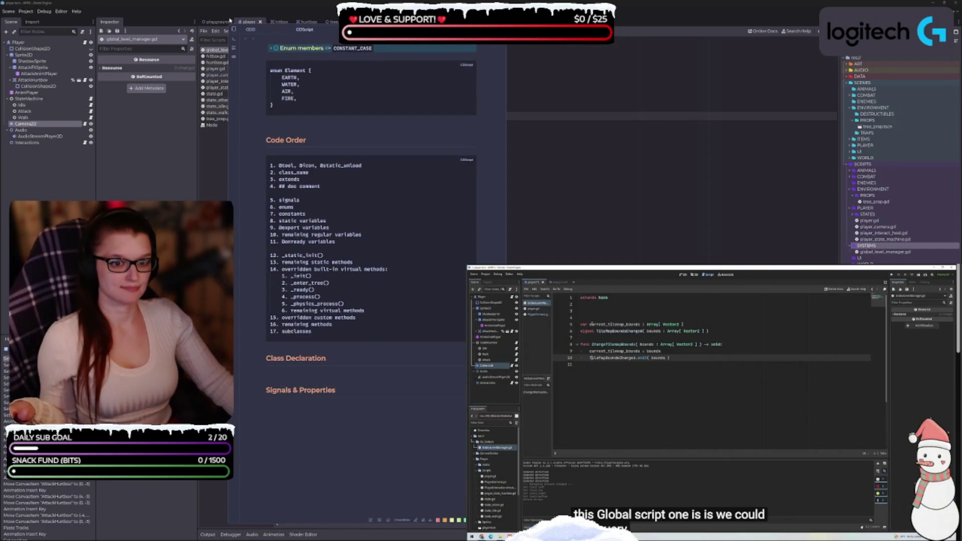
{"action": "left_click", "coordinate": [251, 29]}
{"action": "key", "text": "alt+Tab"}
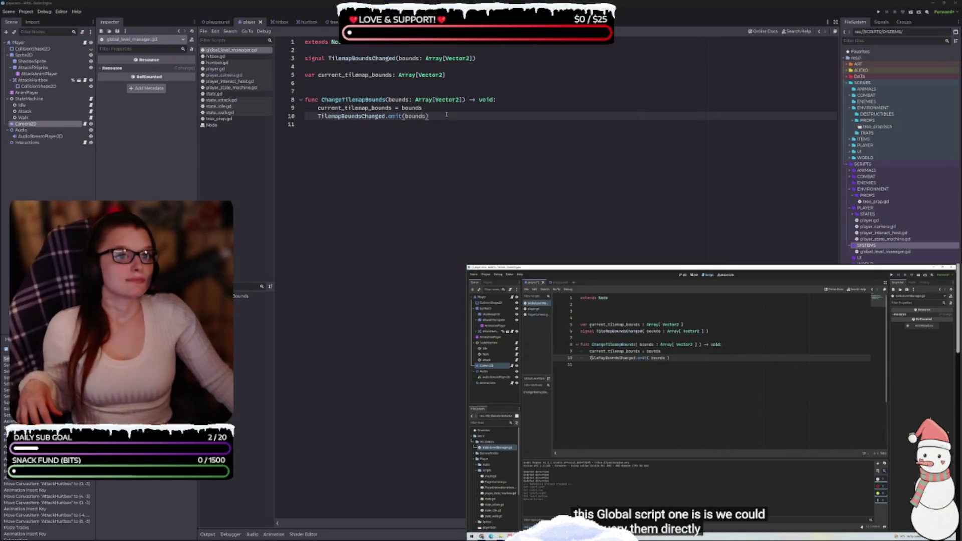
Step: Open Project Settings at the Globals Autoload list
{"action": "left_click", "coordinate": [502, 120]}
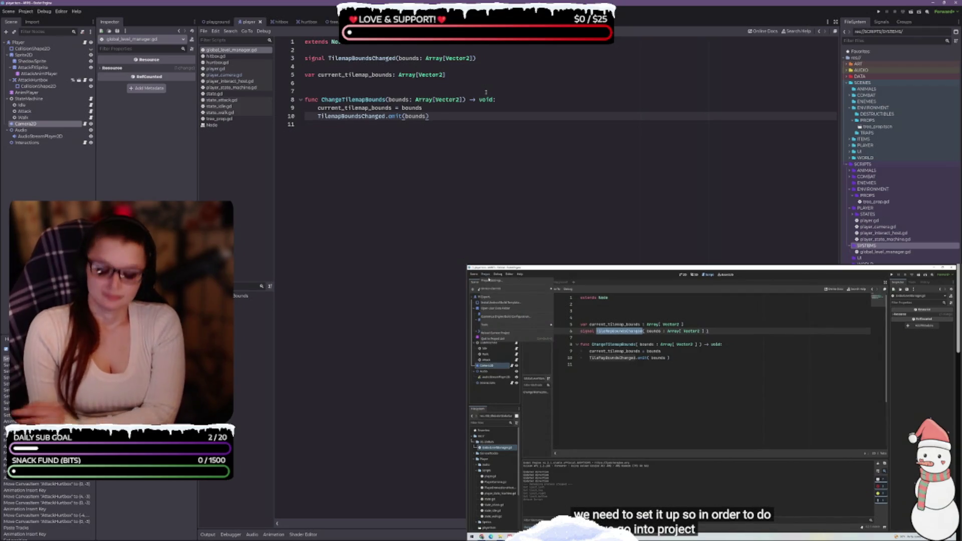
{"action": "left_click", "coordinate": [26, 12]}
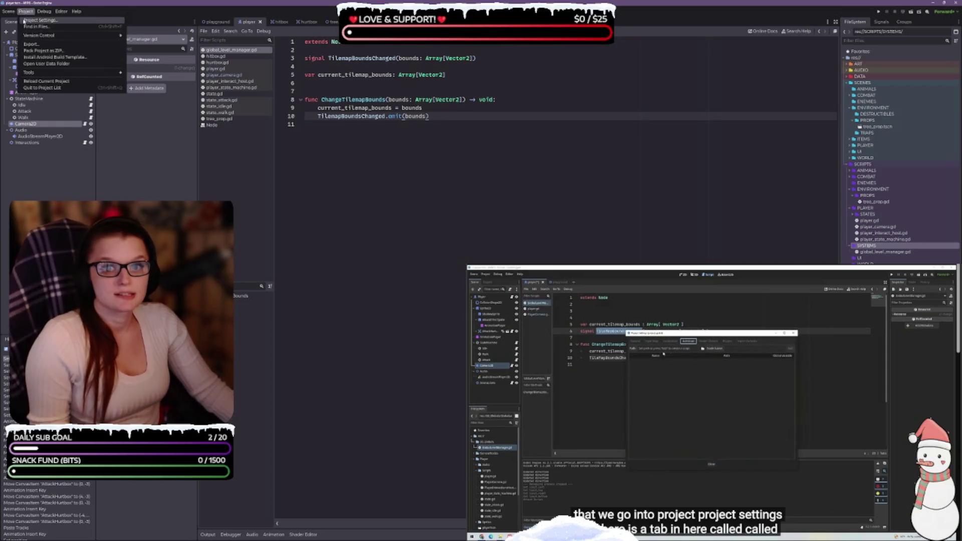
{"action": "left_click", "coordinate": [24, 21]}
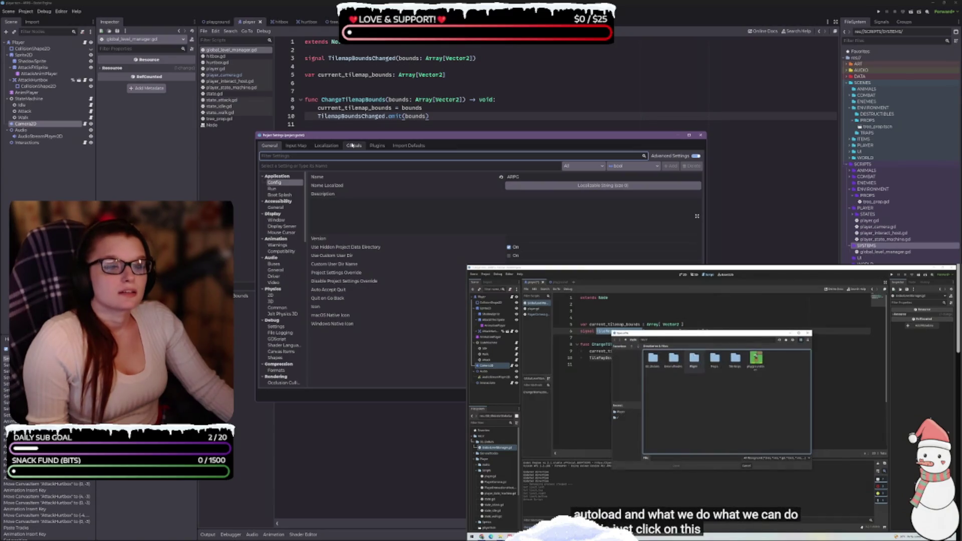
{"action": "left_click", "coordinate": [353, 145]}
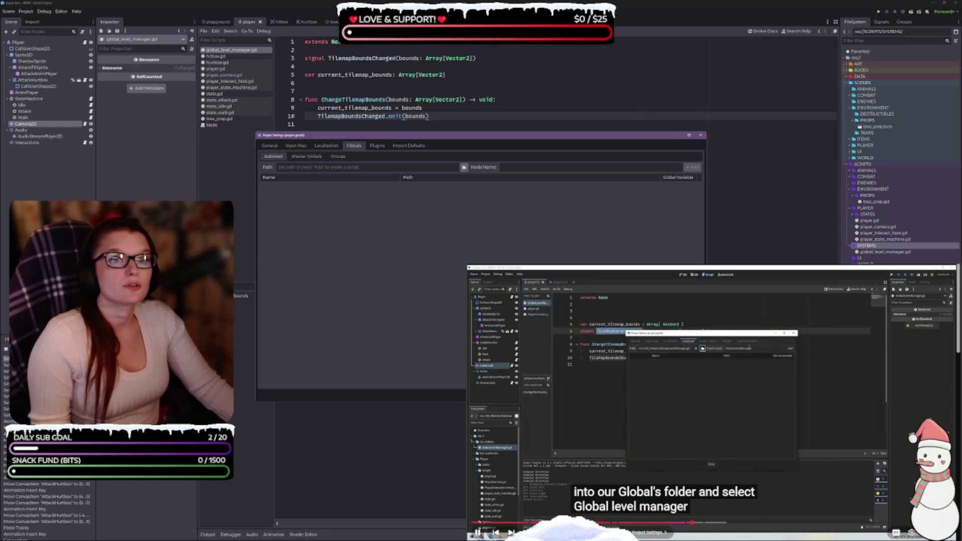
{"action": "left_click", "coordinate": [711, 403]}
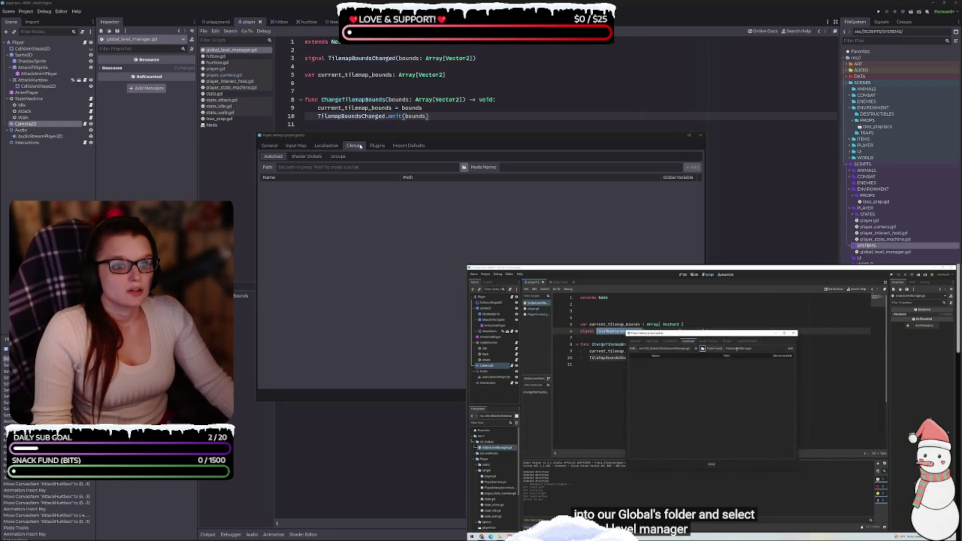
{"action": "left_click", "coordinate": [278, 156]}
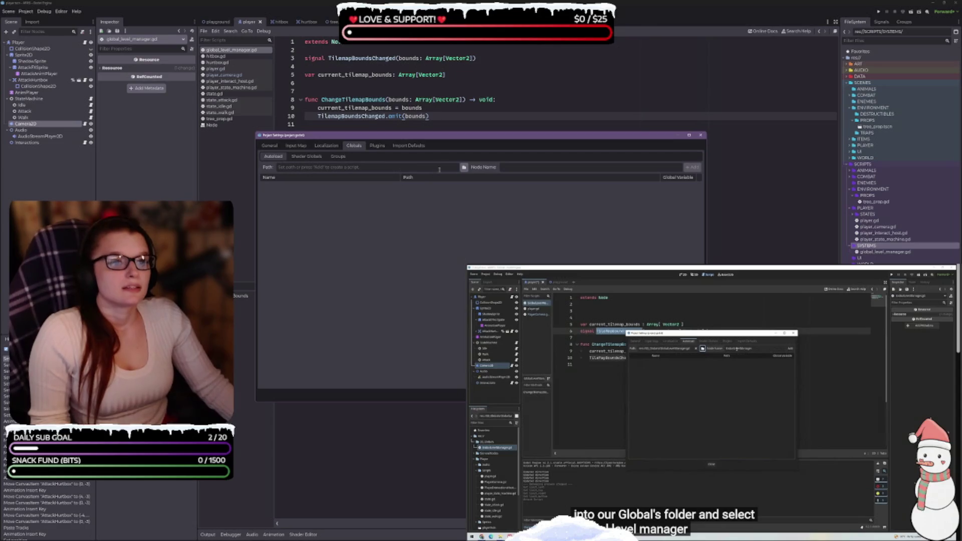
Step: Choose res://SCRIPTS/SYSTEMS/global_level_manager.gd as the autoload script path
{"action": "left_click", "coordinate": [464, 167]}
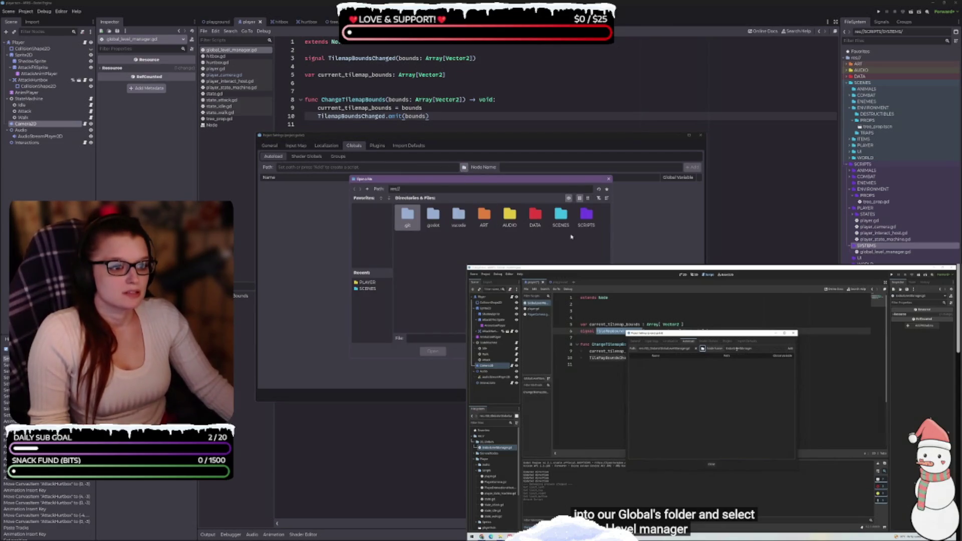
{"action": "double_click", "coordinate": [586, 215]}
{"action": "double_click", "coordinate": [535, 216]}
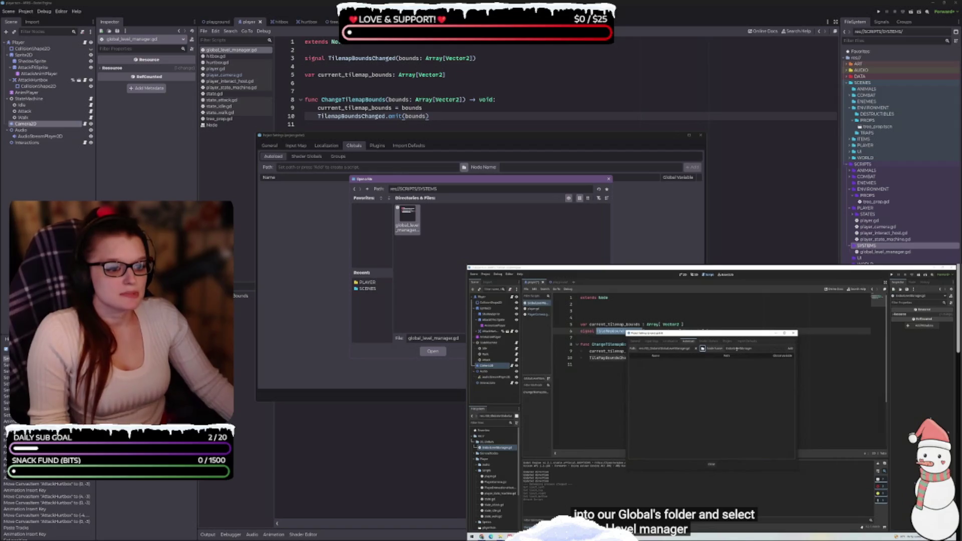
{"action": "left_click", "coordinate": [438, 354]}
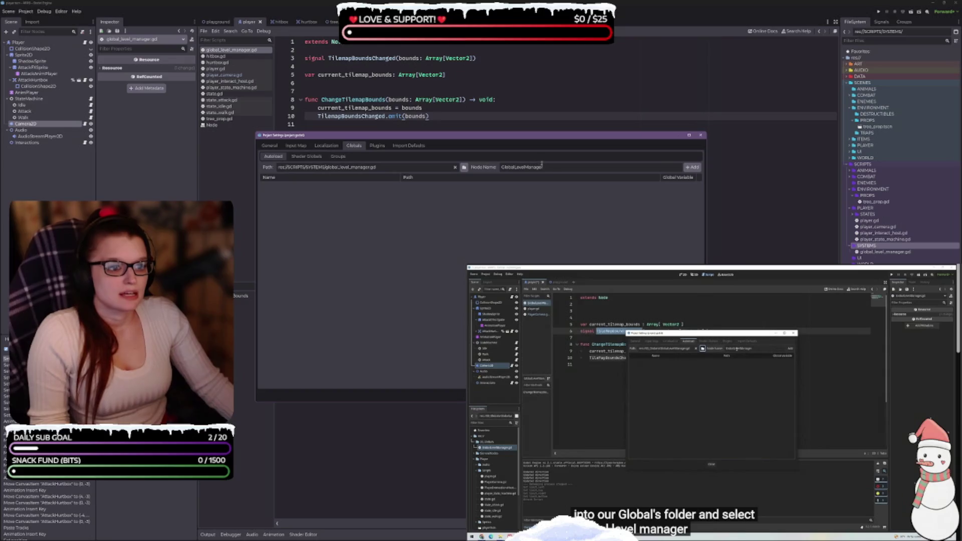
Step: Add the global_level_manager.gd autoload, rename it LevelManager, and close Project Settings
{"action": "left_click", "coordinate": [696, 168]}
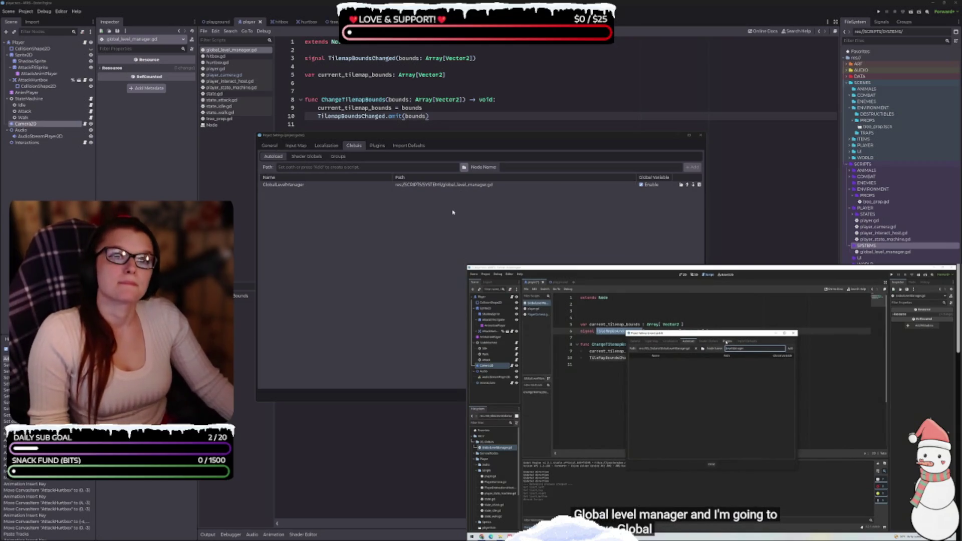
{"action": "left_click", "coordinate": [291, 186]}
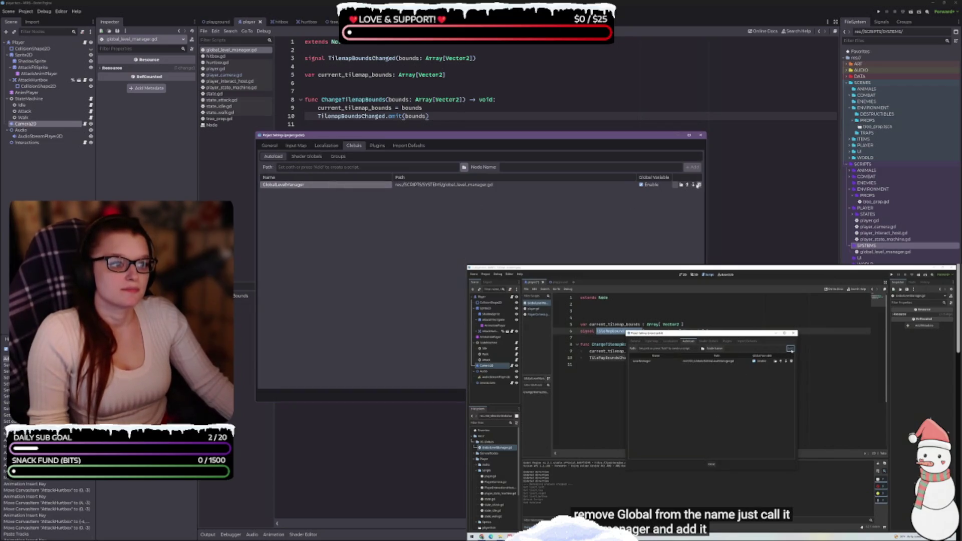
{"action": "left_click", "coordinate": [283, 184]}
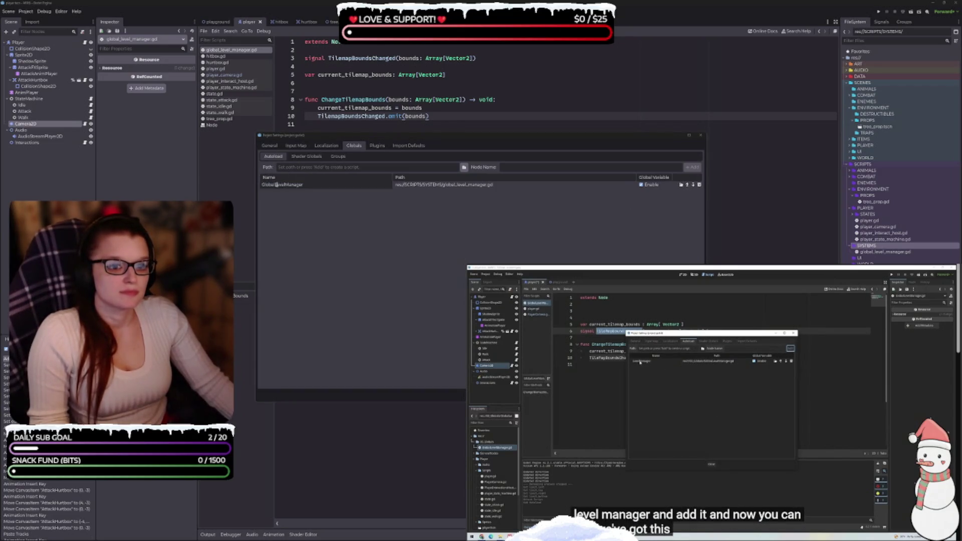
{"action": "left_click", "coordinate": [277, 185]}
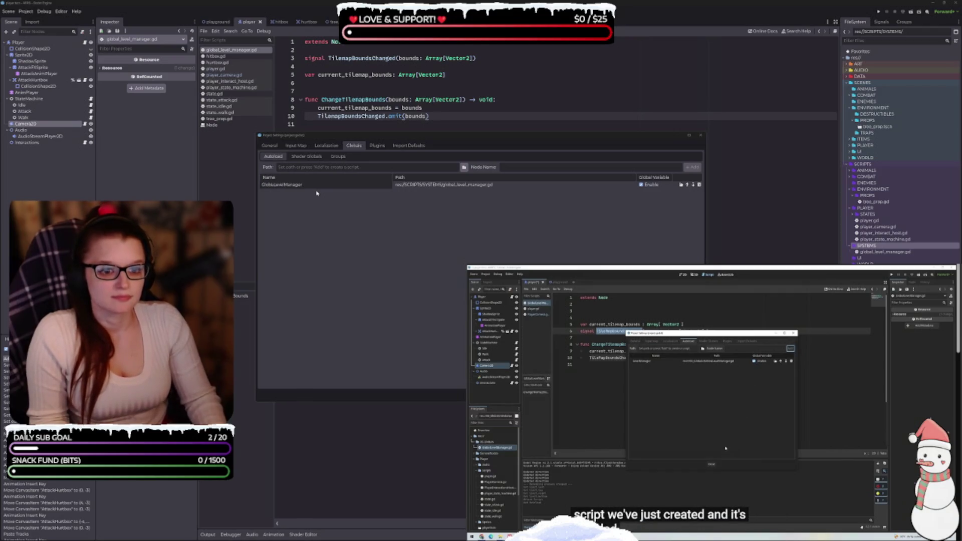
{"action": "key", "text": "BackSpace"}
{"action": "key", "text": "BackSpace"}
{"action": "key", "text": "BackSpace"}
{"action": "key", "text": "Return"}
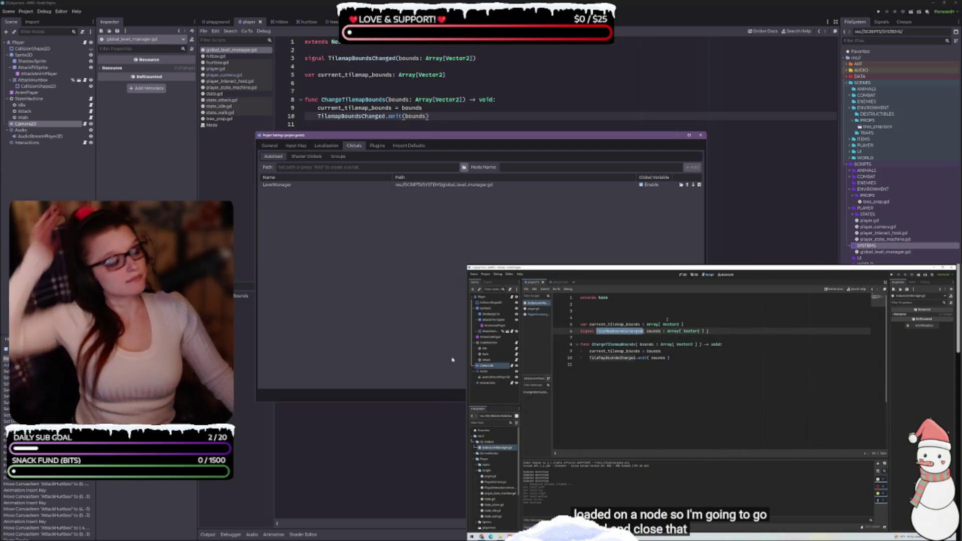
{"action": "key", "text": "Escape"}
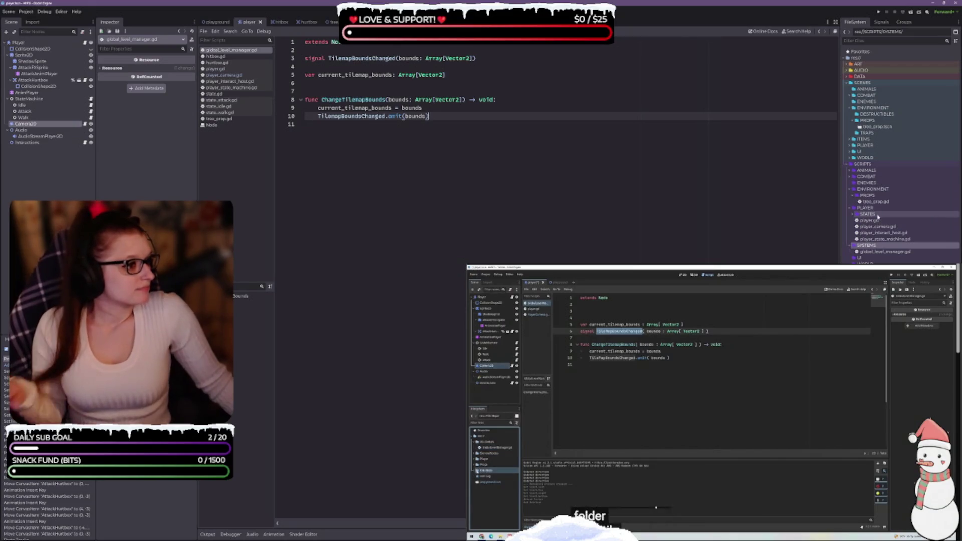
Step: Expand SCENES/WORLD and its TILEMAPS folder in the FileSystem dock
{"action": "key", "text": "space"}
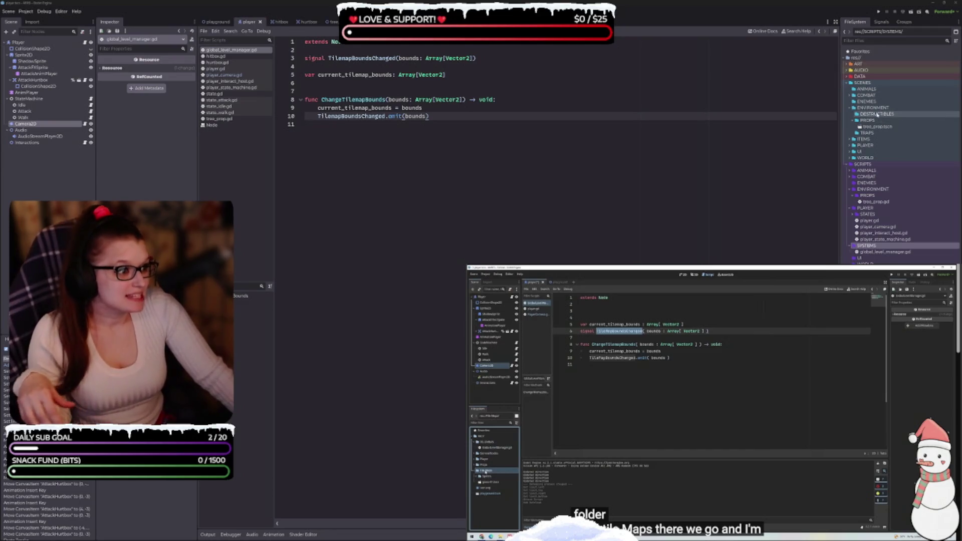
{"action": "left_click", "coordinate": [852, 159]}
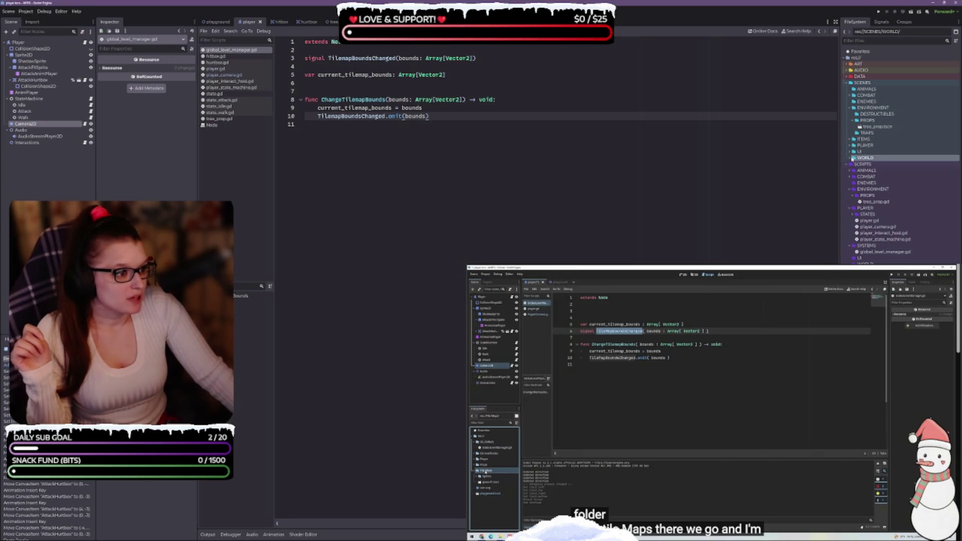
{"action": "left_click", "coordinate": [851, 158]}
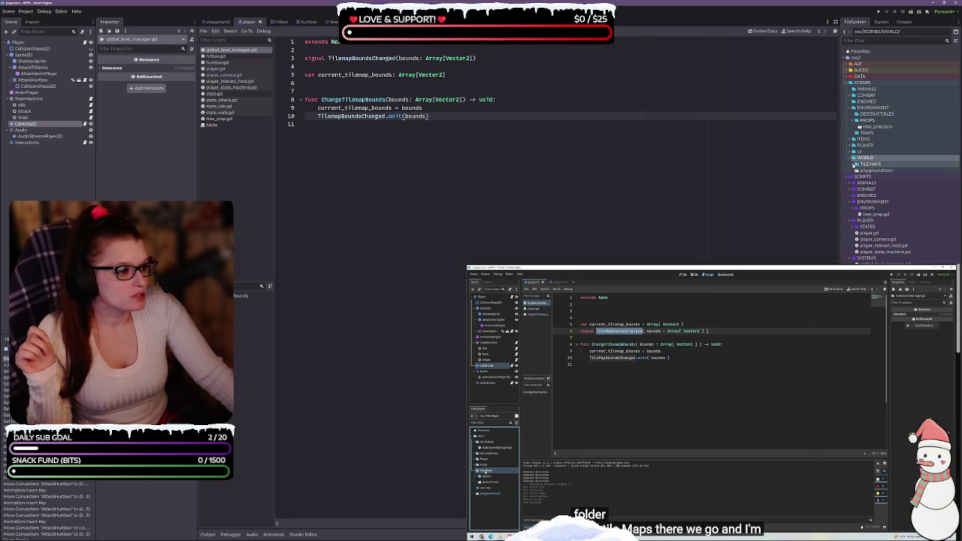
{"action": "left_click", "coordinate": [853, 165]}
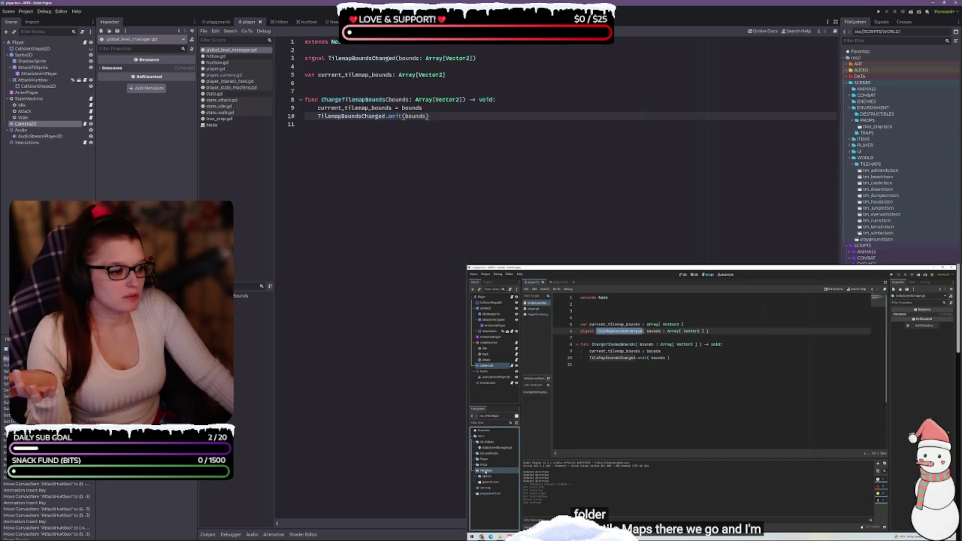
{"action": "left_click", "coordinate": [678, 487]}
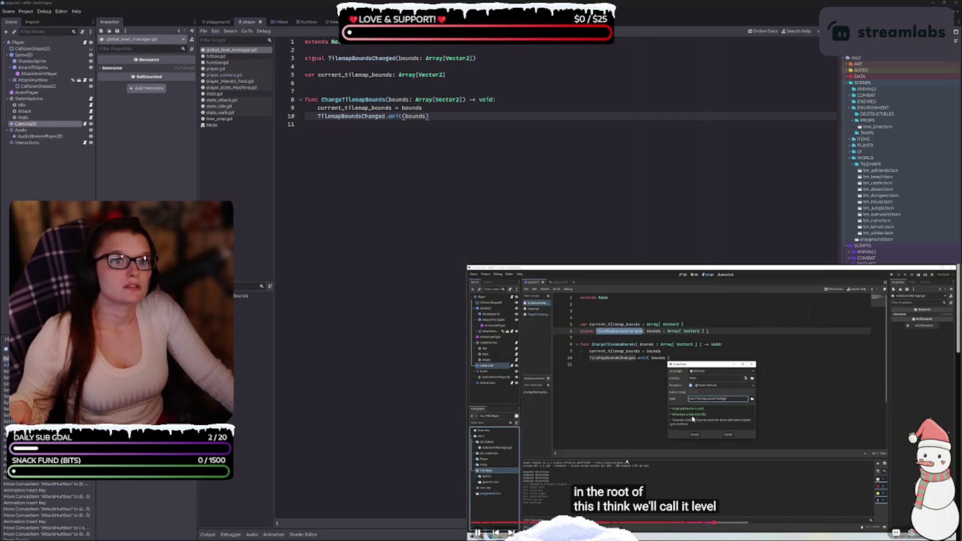
Step: Create a new script at res://SCRIPTS/WORLD/level_tilemap.gd
{"action": "key", "text": "space"}
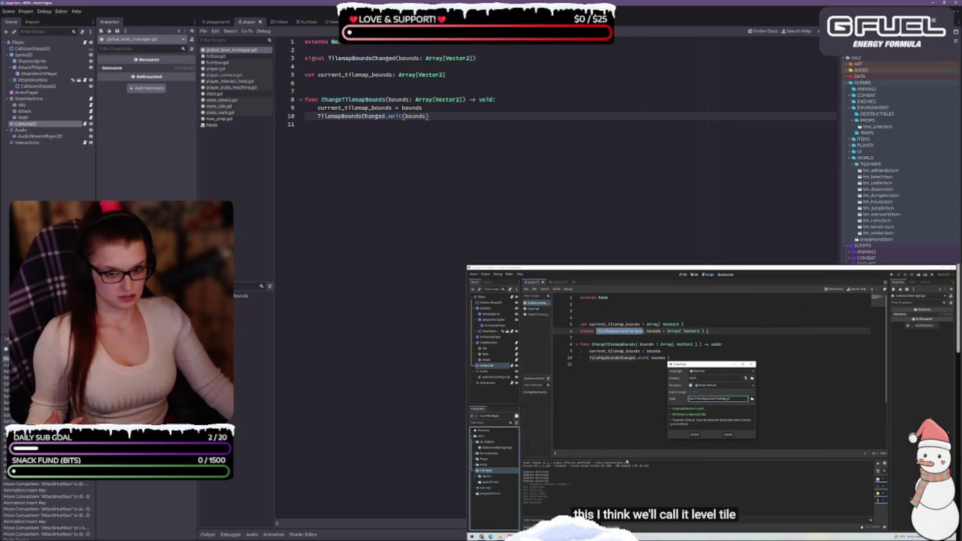
{"action": "key", "text": "ctrl+n"}
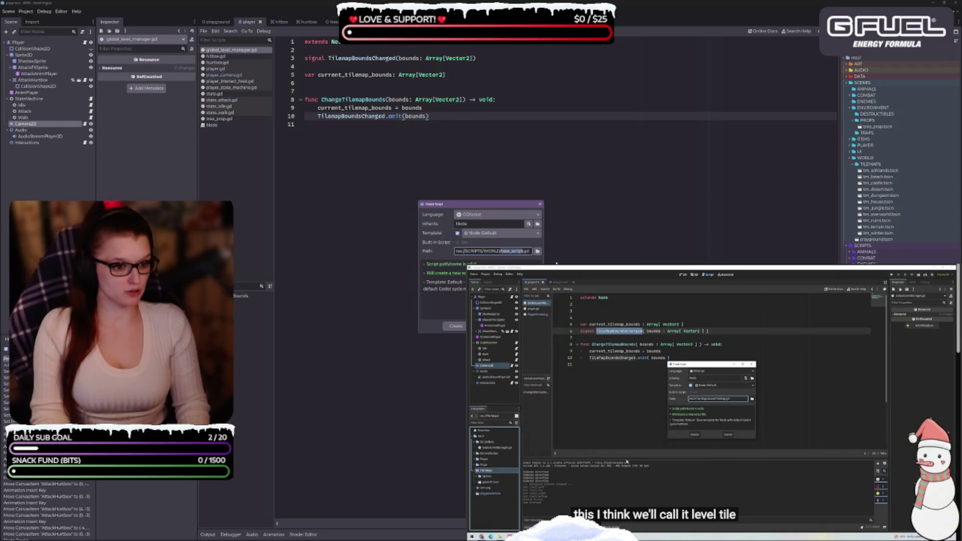
{"action": "type", "text": "level"}
{"action": "type", "text": "_til"}
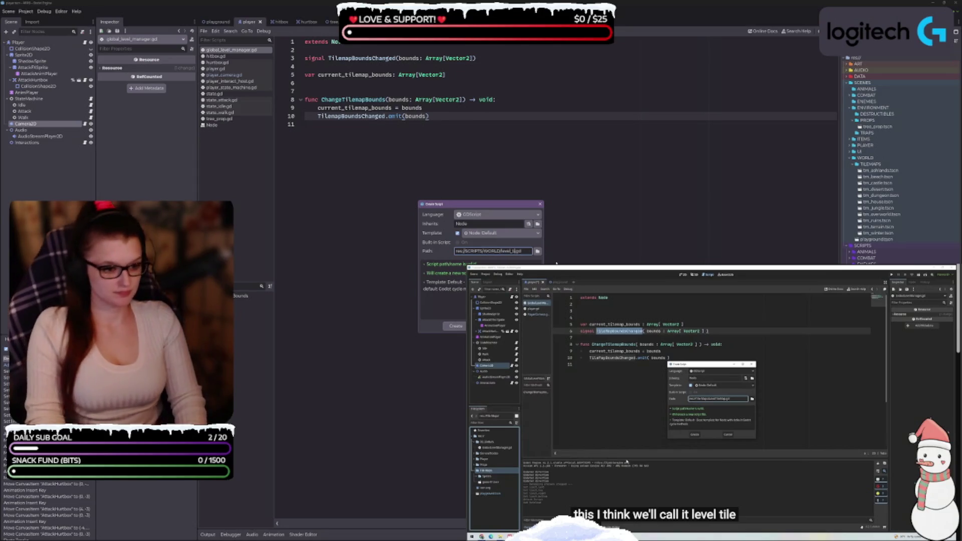
{"action": "type", "text": "emap"}
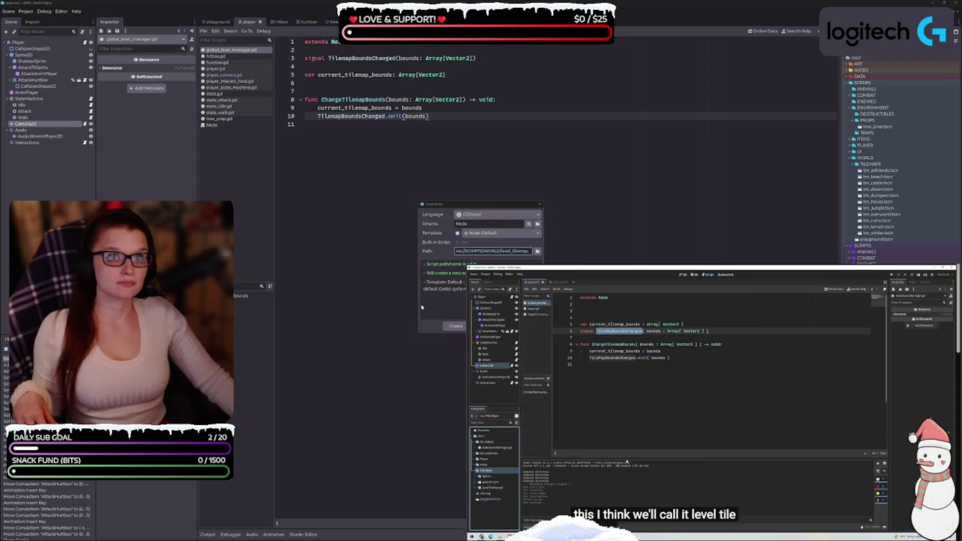
{"action": "left_click", "coordinate": [456, 325]}
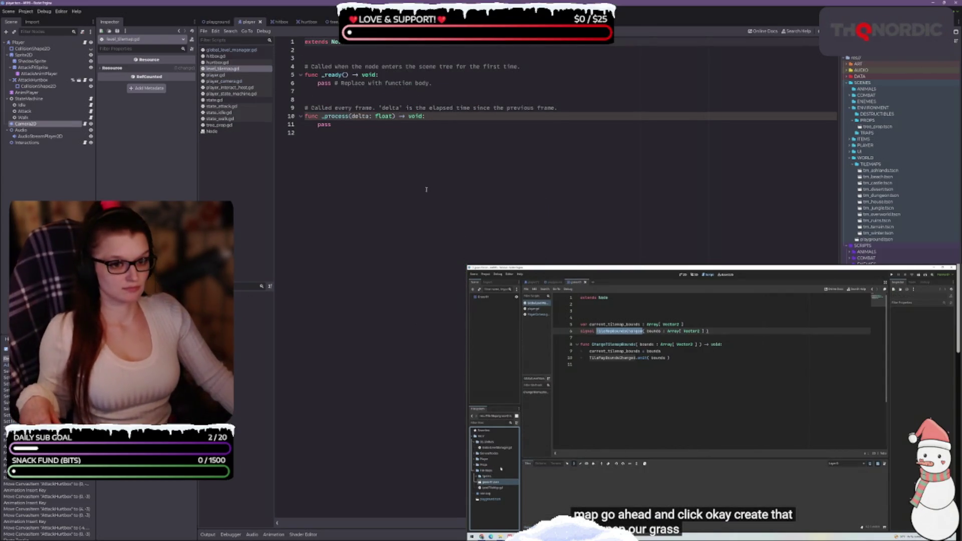
{"action": "mouse_move", "coordinate": [583, 287]}
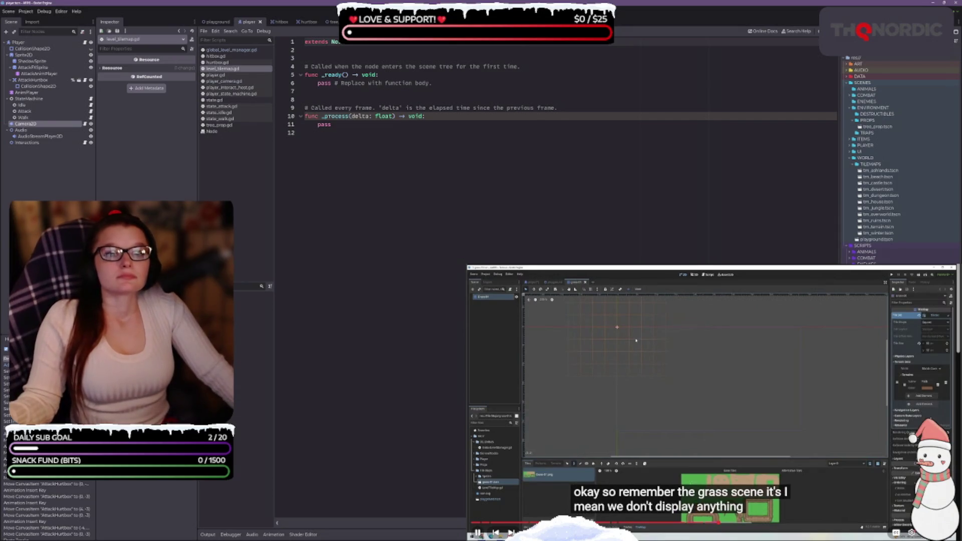
{"action": "left_click", "coordinate": [657, 349]}
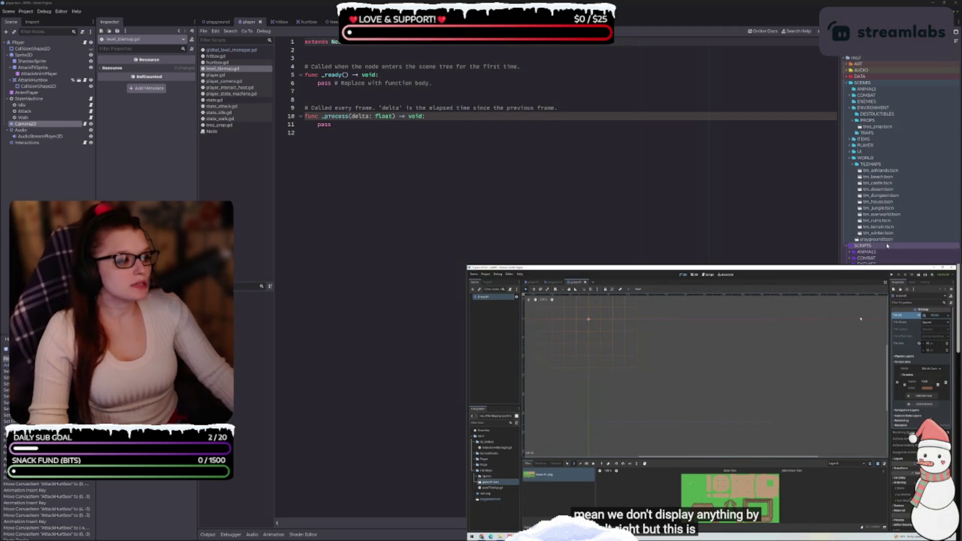
{"action": "mouse_move", "coordinate": [666, 421]}
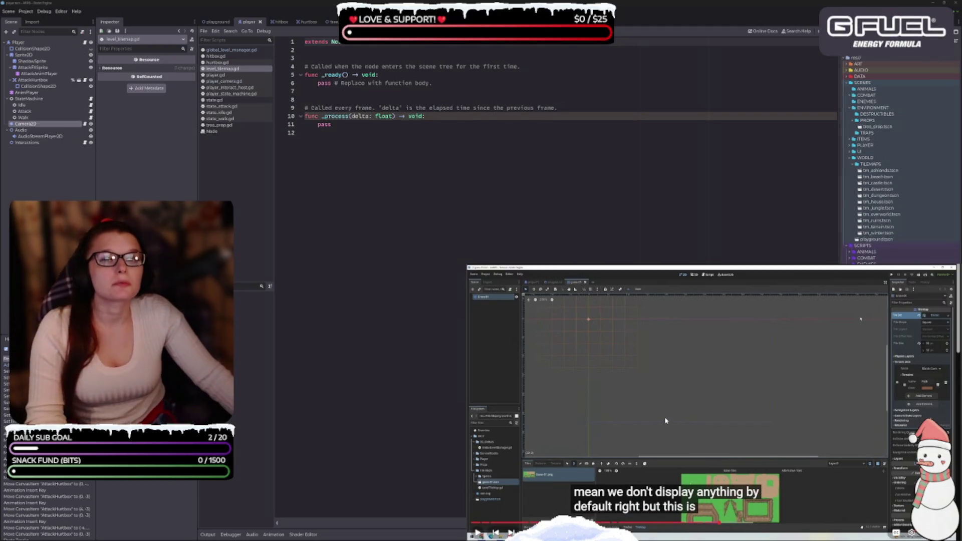
Step: Play and pause the tutorial video, then select tm_terrain.tscn in the FileSystem dock
{"action": "left_click", "coordinate": [664, 420]}
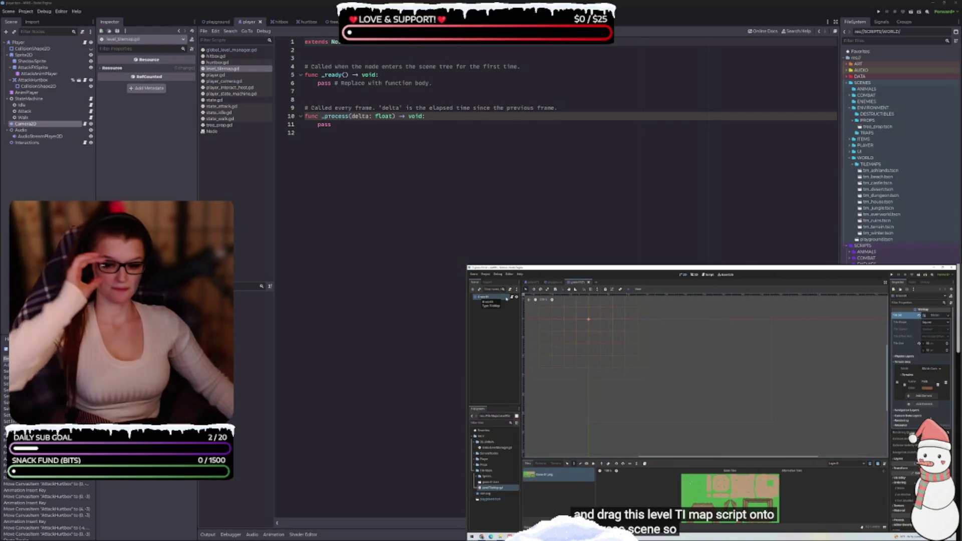
{"action": "left_click", "coordinate": [698, 391]}
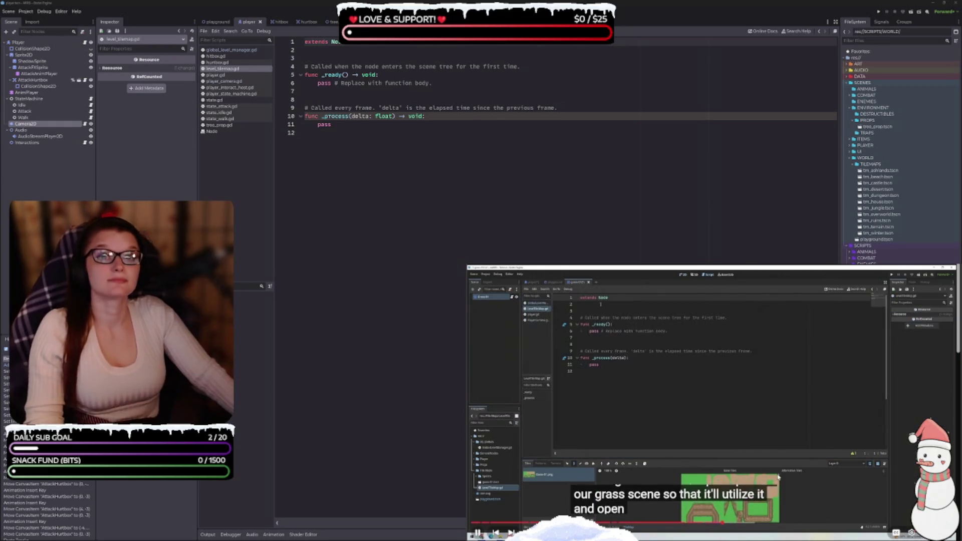
{"action": "left_click", "coordinate": [674, 448]}
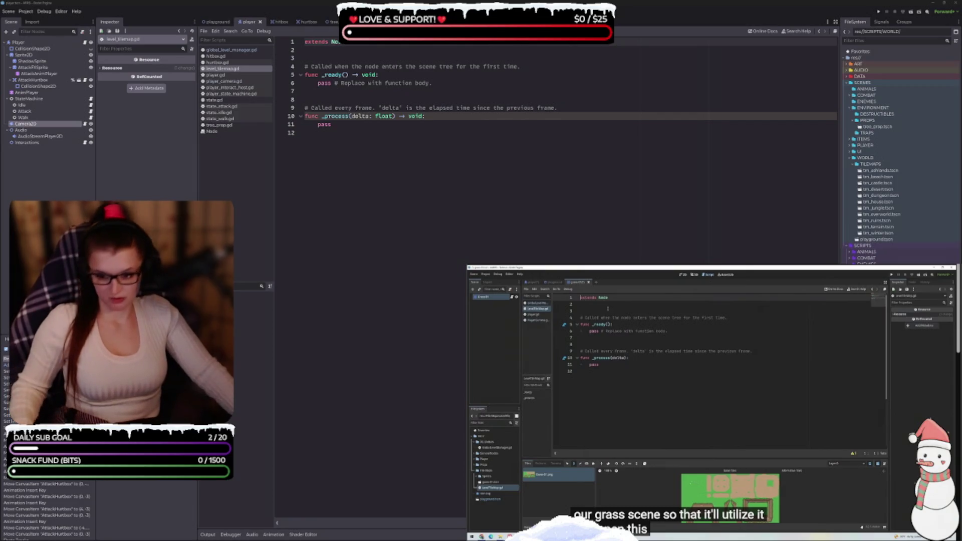
{"action": "left_click", "coordinate": [892, 227]}
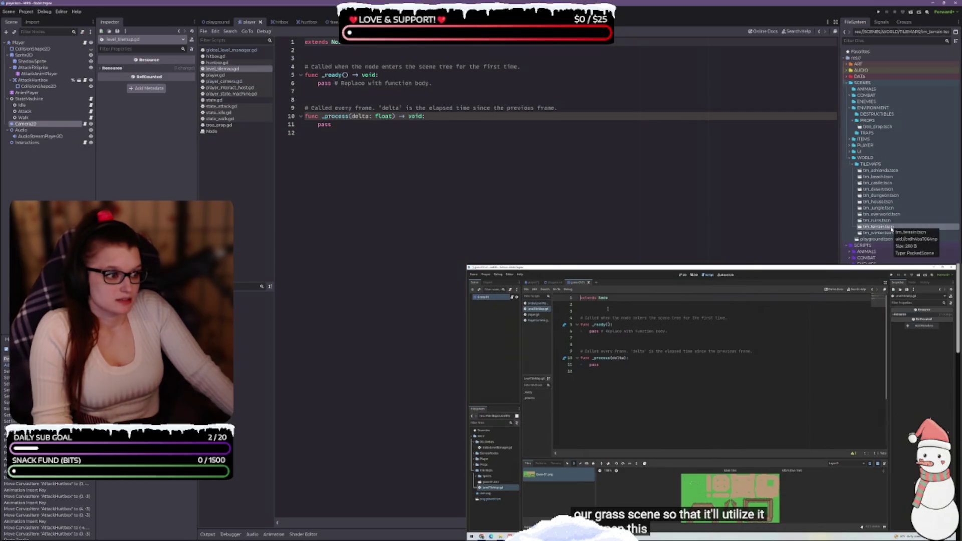
Step: Open tm_terrain.tscn, select its Terrain node, and make the TileMap panel taller
{"action": "double_click", "coordinate": [893, 229]}
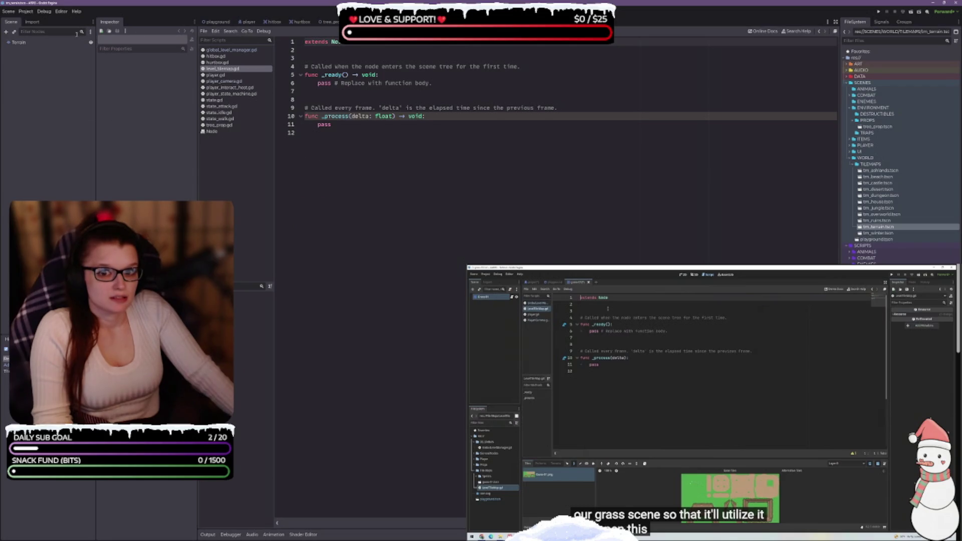
{"action": "left_click", "coordinate": [18, 42]}
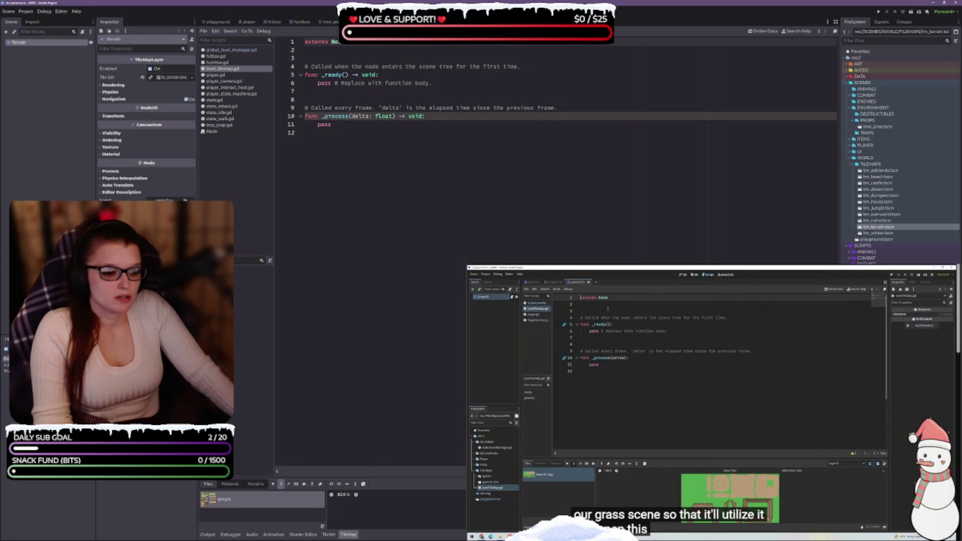
{"action": "scroll", "coordinate": [396, 511], "scroll_direction": "up", "scroll_amount": 1}
{"action": "mouse_move", "coordinate": [370, 477]}
{"action": "left_mouse_down"}
{"action": "mouse_move", "coordinate": [371, 381]}
{"action": "mouse_move", "coordinate": [371, 388]}
{"action": "left_mouse_up"}
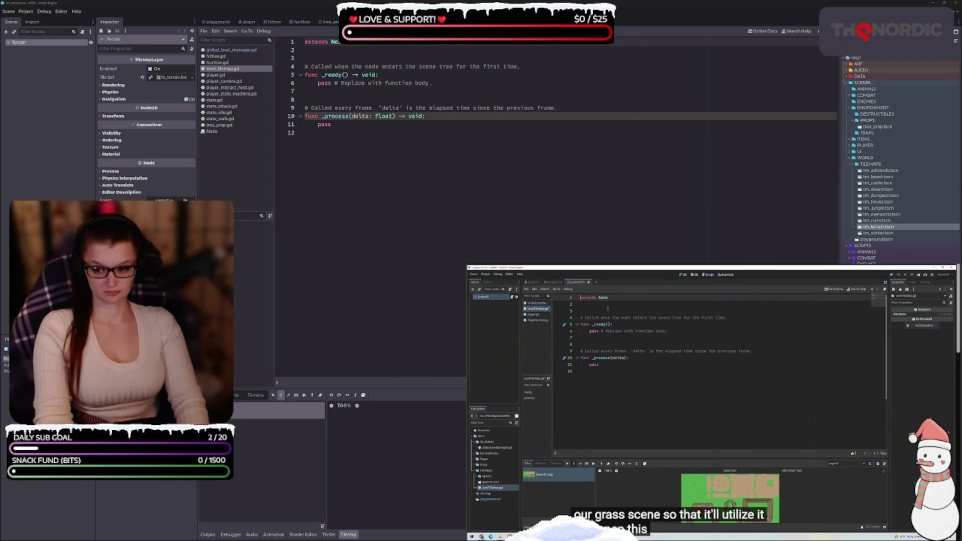
Step: Add 'class_name LevelTileMap' and 'extends TileMap', save, and delete the comment above _ready
{"action": "type", "text": "class_name LevelTileMap extends TileMap"}
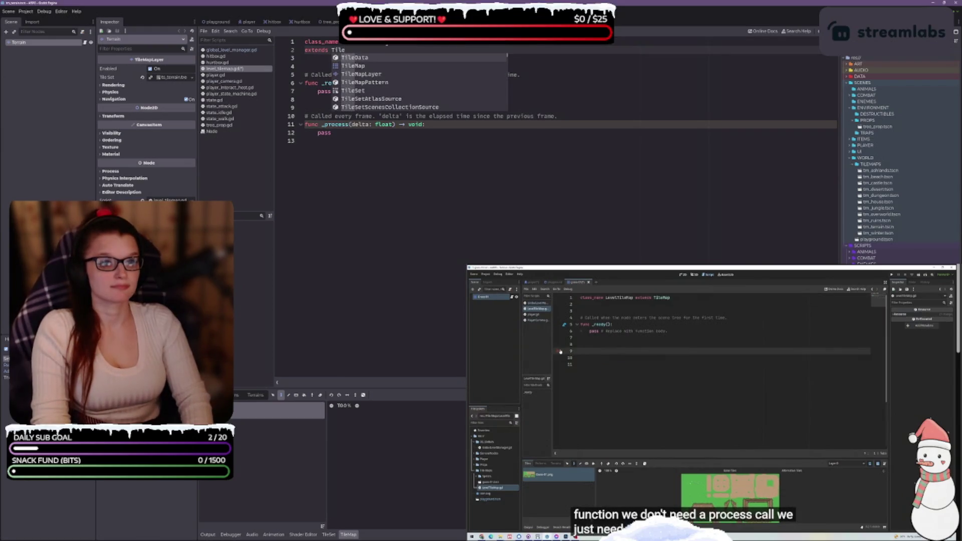
{"action": "key", "text": "ctrl+s"}
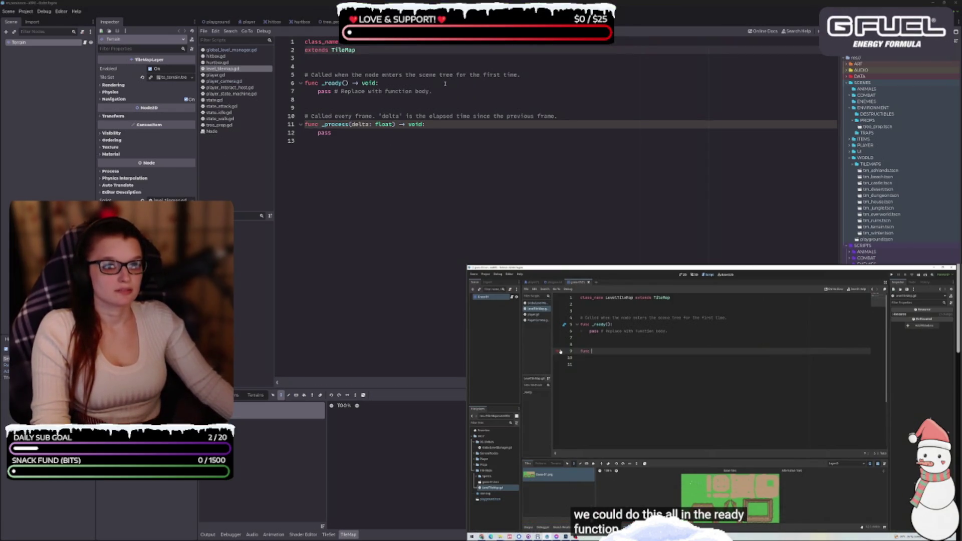
{"action": "left_click_drag", "start_coordinate": [520, 74], "coordinate": [275, 75]}
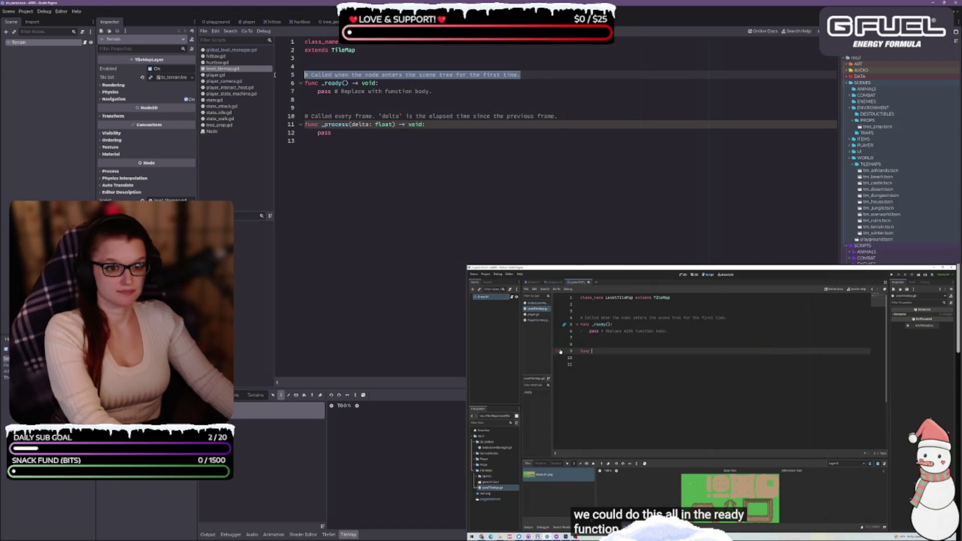
{"action": "key", "text": "BackSpace"}
{"action": "key", "text": "BackSpace"}
{"action": "left_click_drag", "start_coordinate": [431, 83], "coordinate": [336, 82]}
Step: Delete the placeholder comment after pass and the whole _process function
{"action": "key", "text": "BackSpace"}
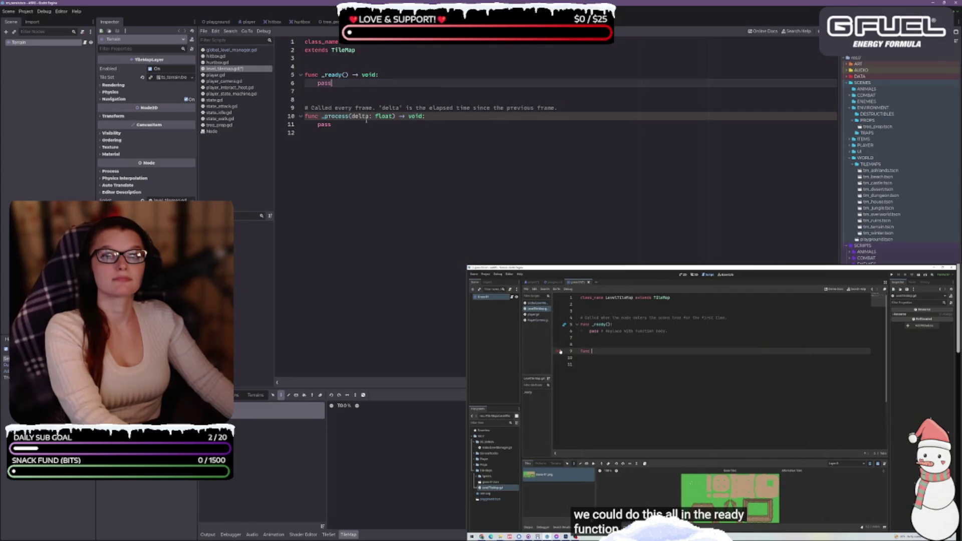
{"action": "left_click_drag", "start_coordinate": [374, 125], "coordinate": [304, 108]}
{"action": "key", "text": "BackSpace"}
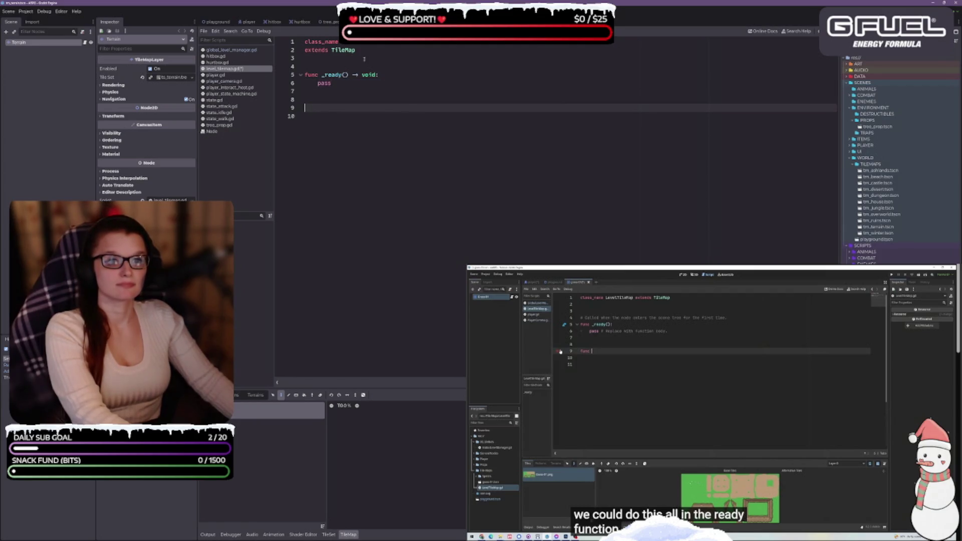
{"action": "key", "text": "BackSpace"}
{"action": "key", "text": "BackSpace"}
{"action": "left_click", "coordinate": [652, 342]}
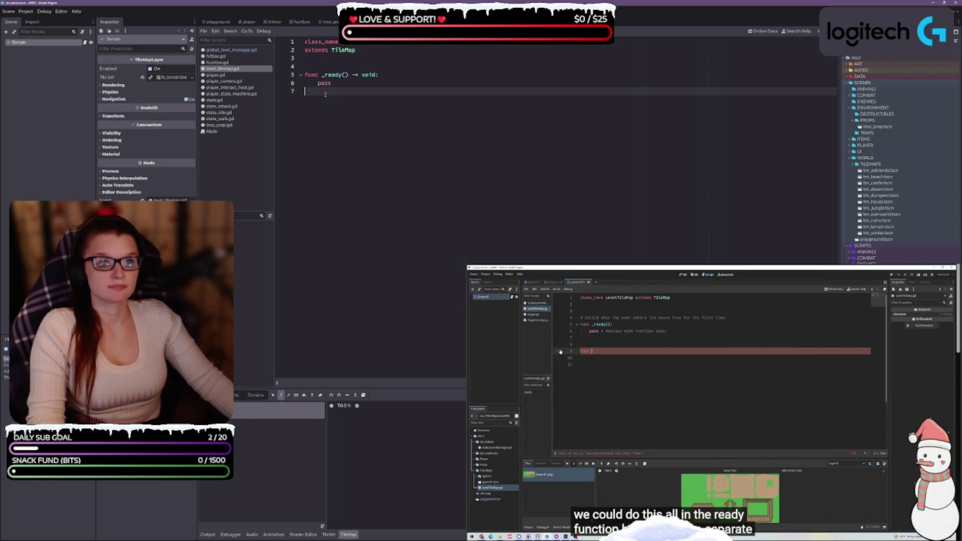
Step: Declare 'func GetTilemapBounds() -> Array[Vector2]:' on a new line and start its body
{"action": "left_click", "coordinate": [325, 94]}
{"action": "key", "text": "Return"}
{"action": "type", "text": "func"}
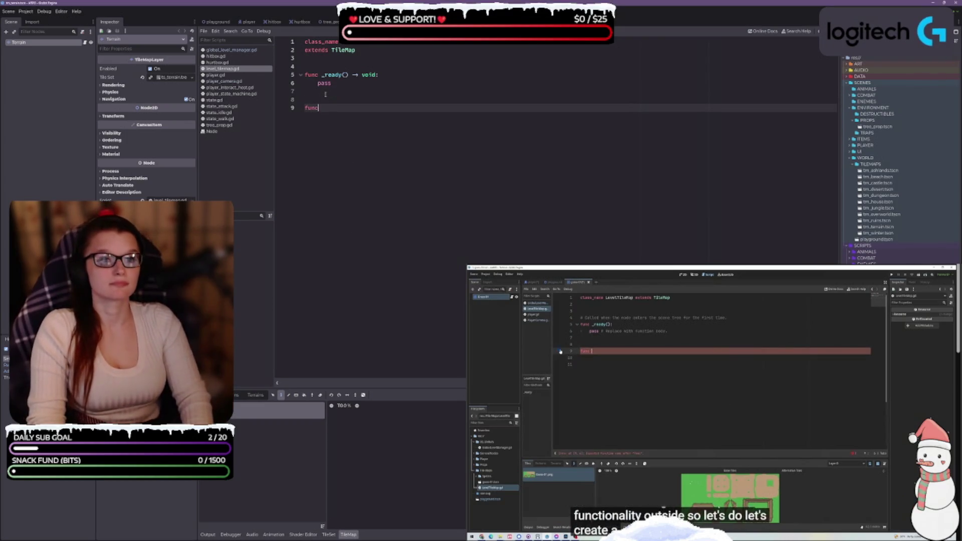
{"action": "type", "text": " Get"}
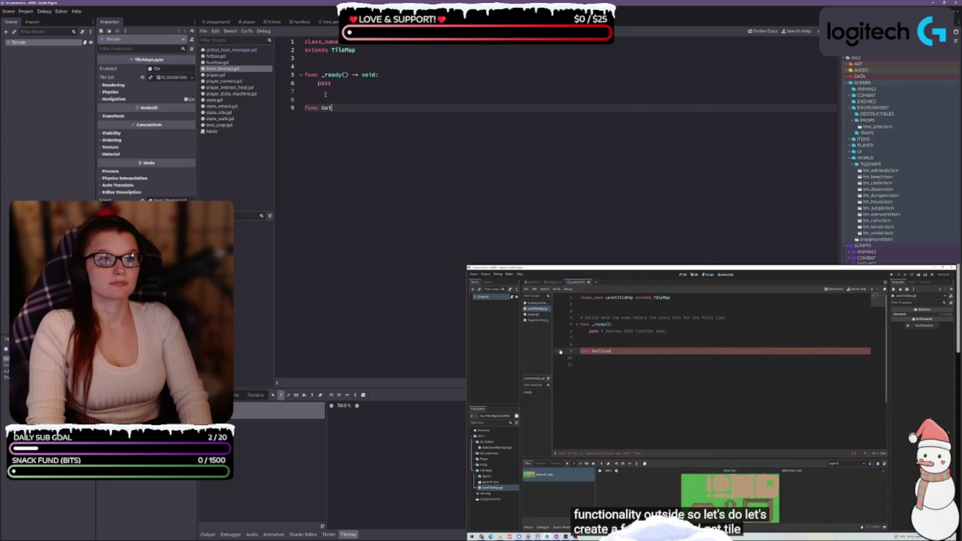
{"action": "type", "text": "TilemapBounds"}
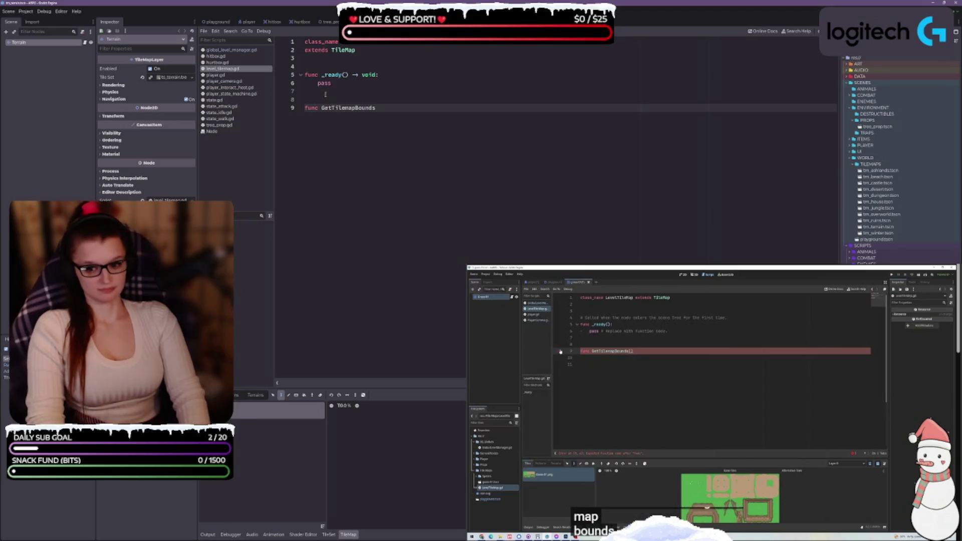
{"action": "type", "text": "() -> "}
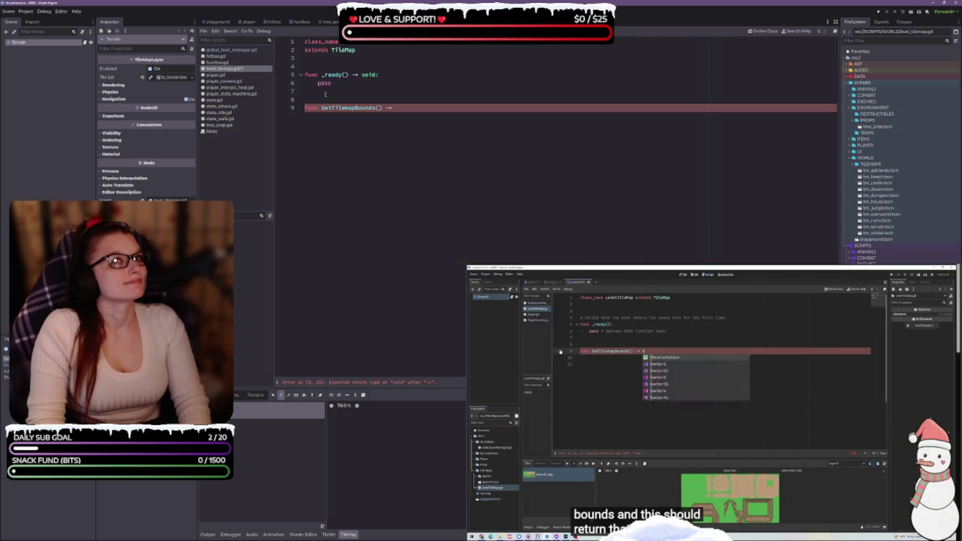
{"action": "type", "text": "Vector2"}
{"action": "key", "text": "BackSpace"}
{"action": "key", "text": "BackSpace"}
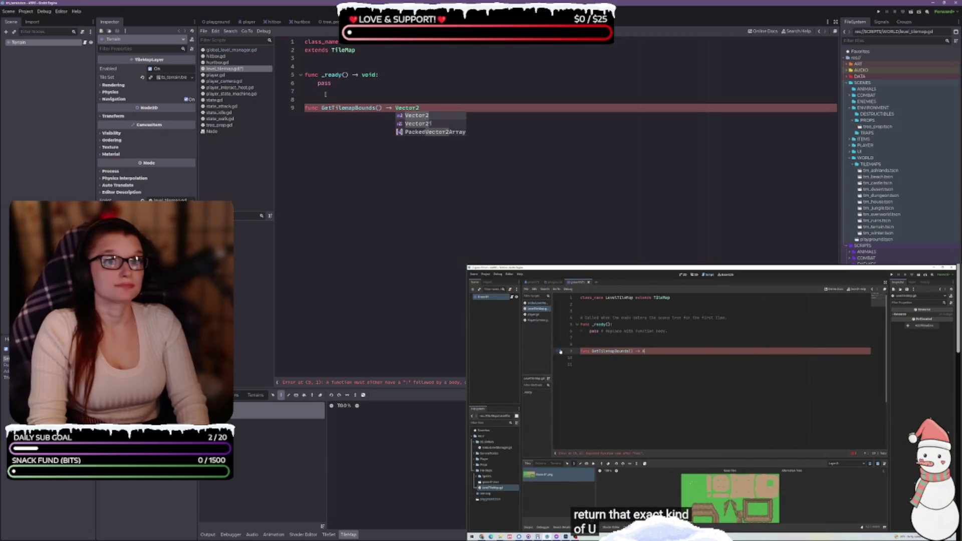
{"action": "key", "text": "BackSpace"}
{"action": "key", "text": "BackSpace"}
{"action": "key", "text": "BackSpace"}
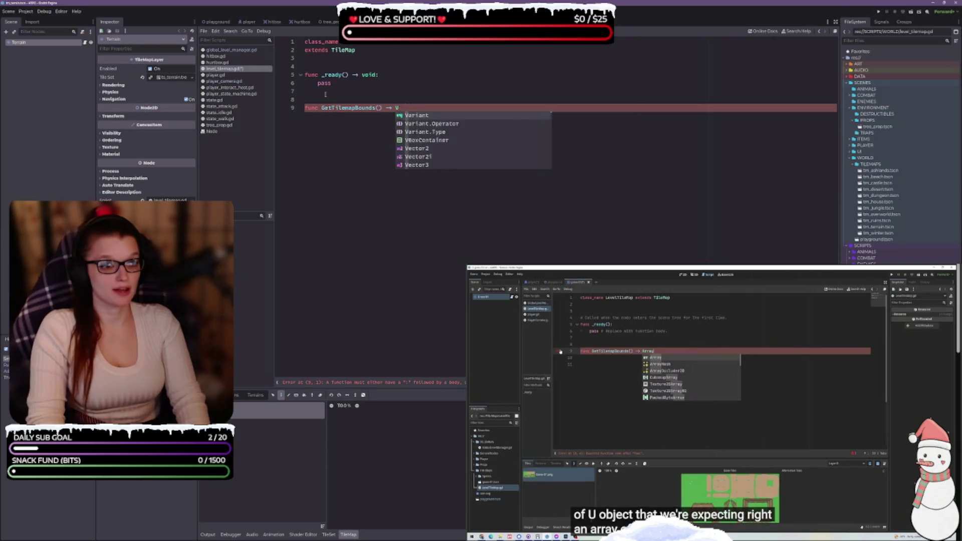
{"action": "type", "text": "Array[V"}
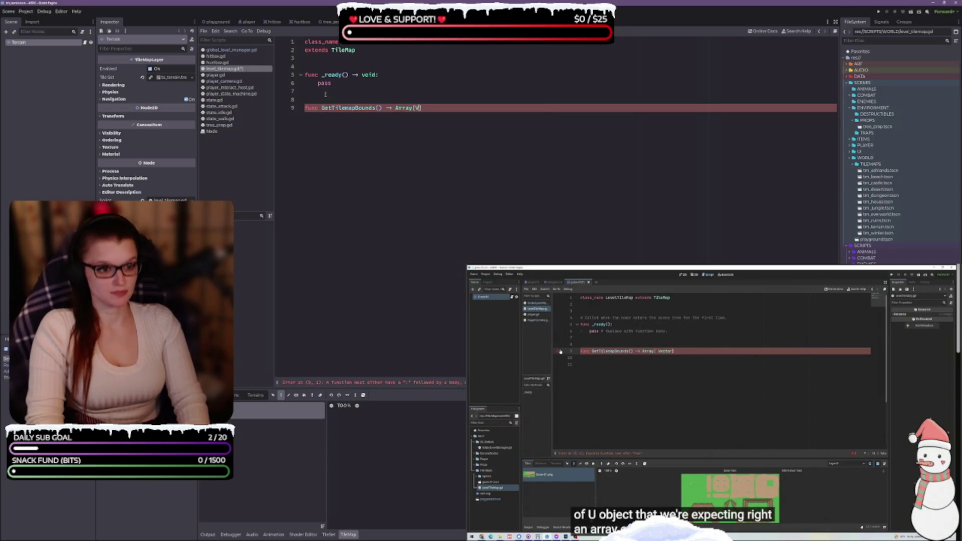
{"action": "type", "text": "ec"}
{"action": "key", "text": "Return"}
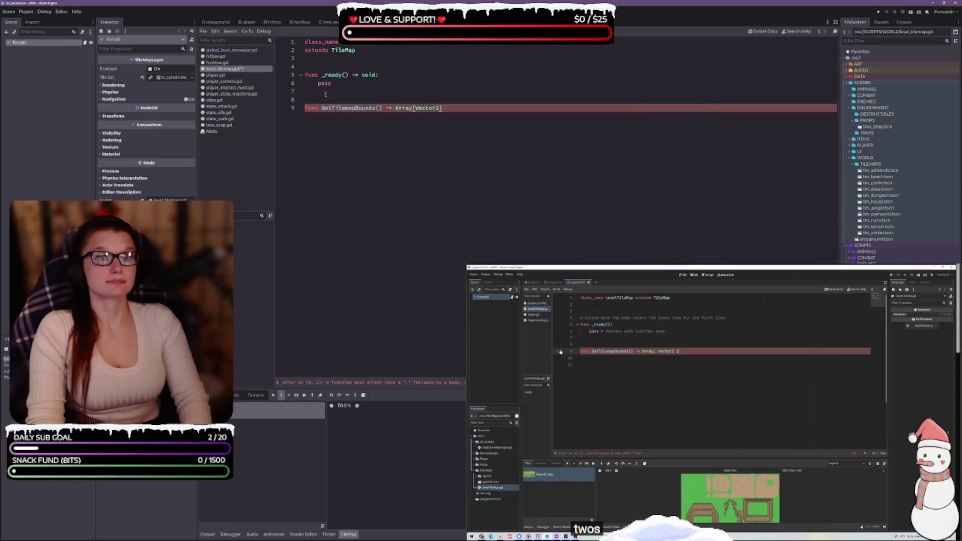
{"action": "type", "text": ":"}
{"action": "key", "text": "Return"}
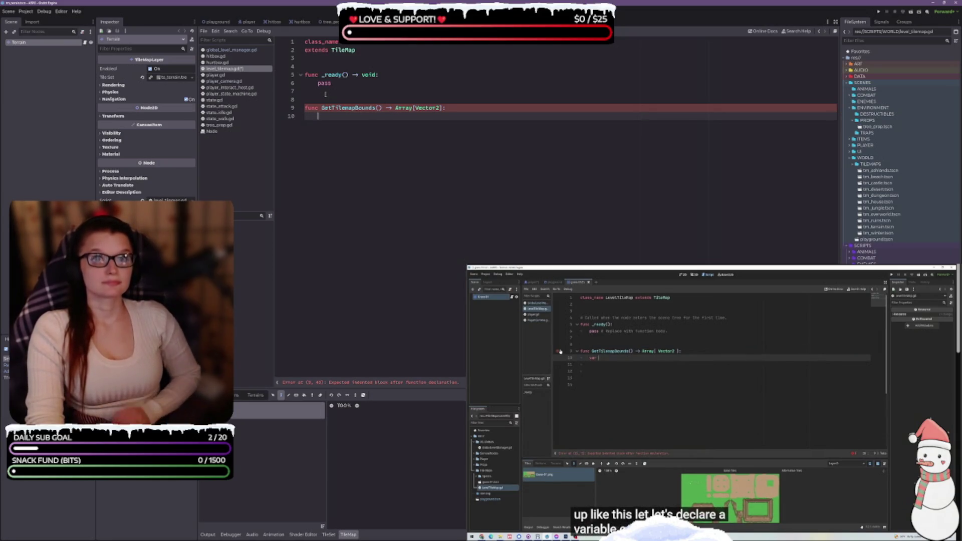
Step: Declare var bounds: Array[Vector2] = [] in the GetTilemapBounds body
{"action": "type", "text": "var"}
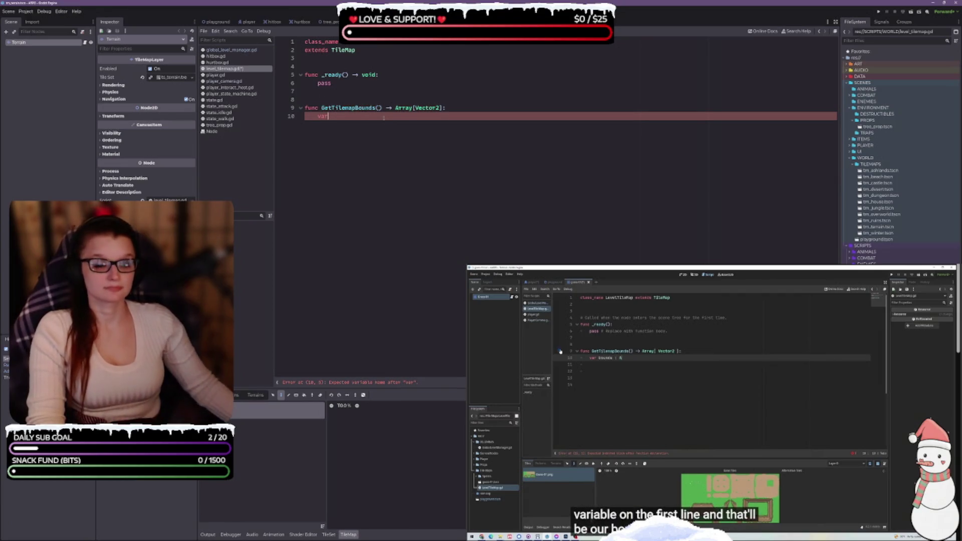
{"action": "type", "text": " bouin"}
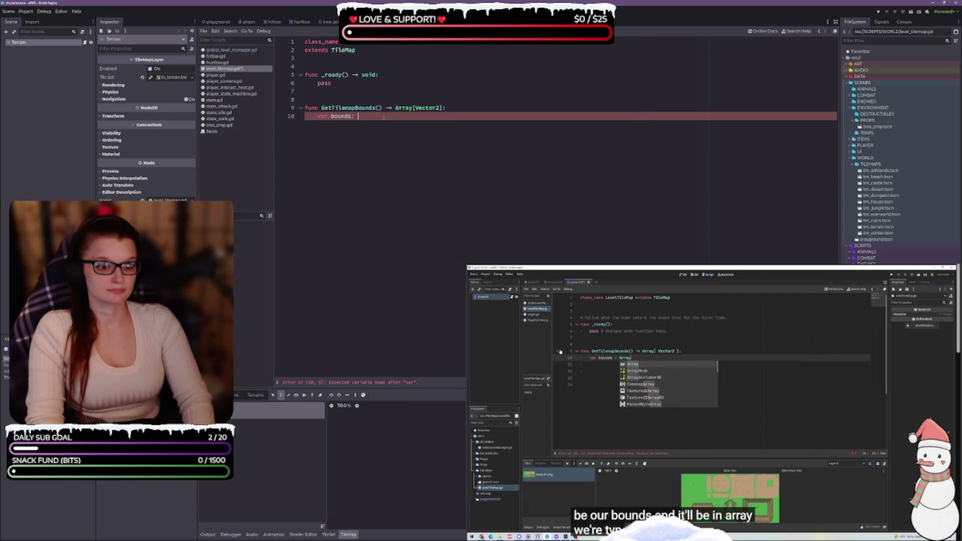
{"action": "type", "text": "s: Array["}
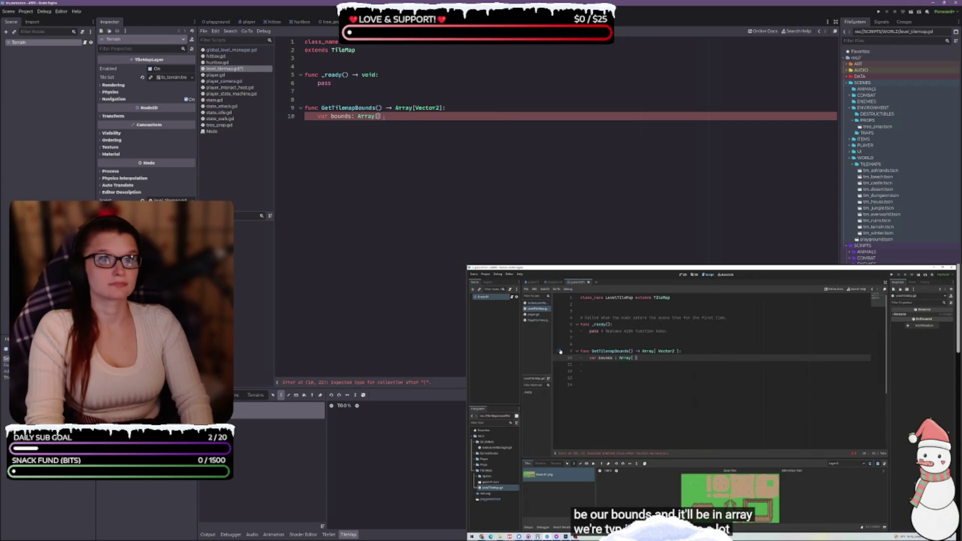
{"action": "type", "text": "vec"}
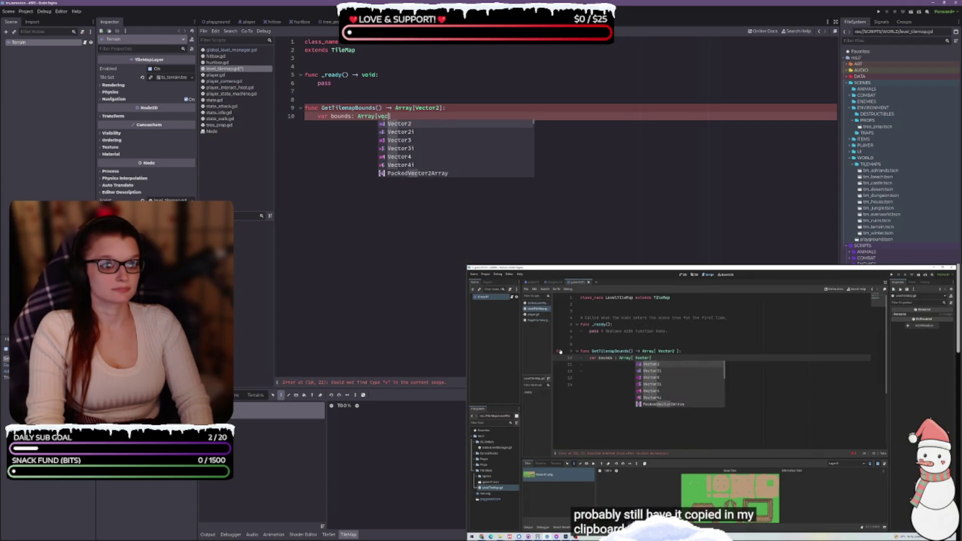
{"action": "key", "text": "Return"}
{"action": "type", "text": "]"}
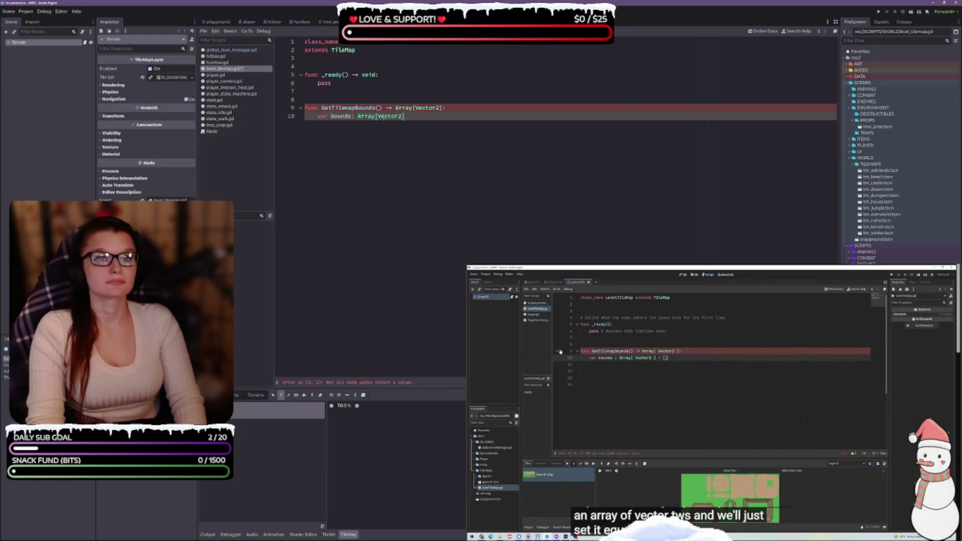
{"action": "type", "text": " = p[]"}
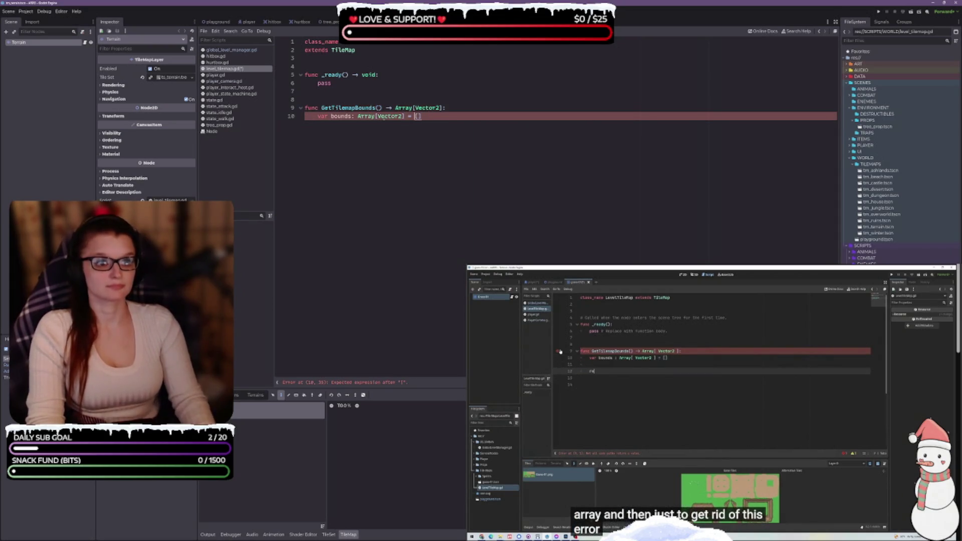
{"action": "key", "text": "Left"}
{"action": "key", "text": "BackSpace"}
Step: End the function with return bounds, leaving a blank line above it
{"action": "key", "text": "Return"}
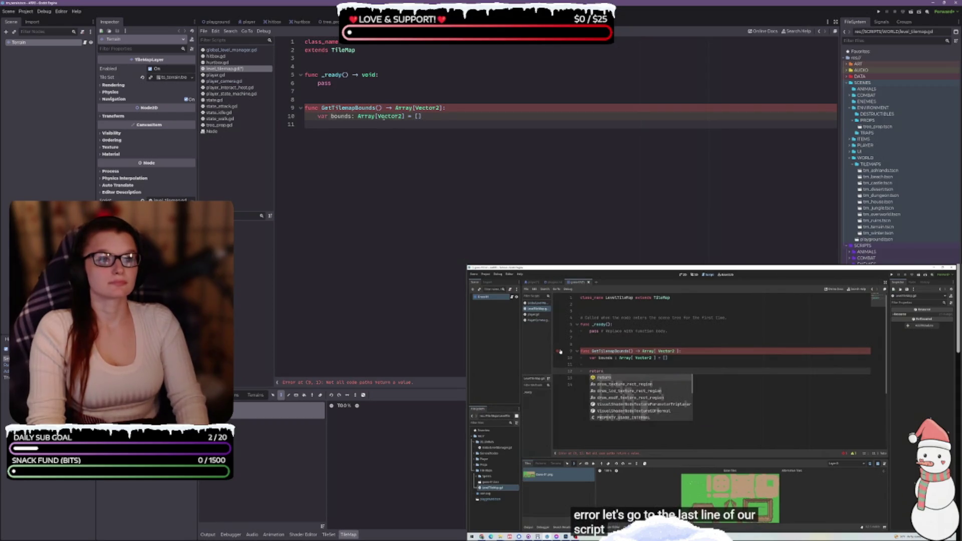
{"action": "key", "text": "Return"}
{"action": "type", "text": "return bounds"}
{"action": "key", "text": "ctrl+shift+Return"}
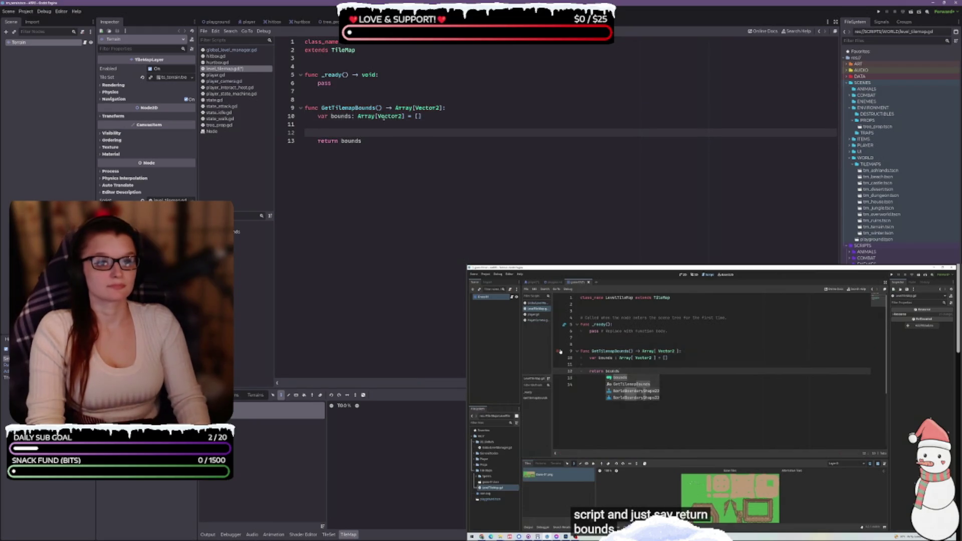
{"action": "left_click", "coordinate": [318, 125]}
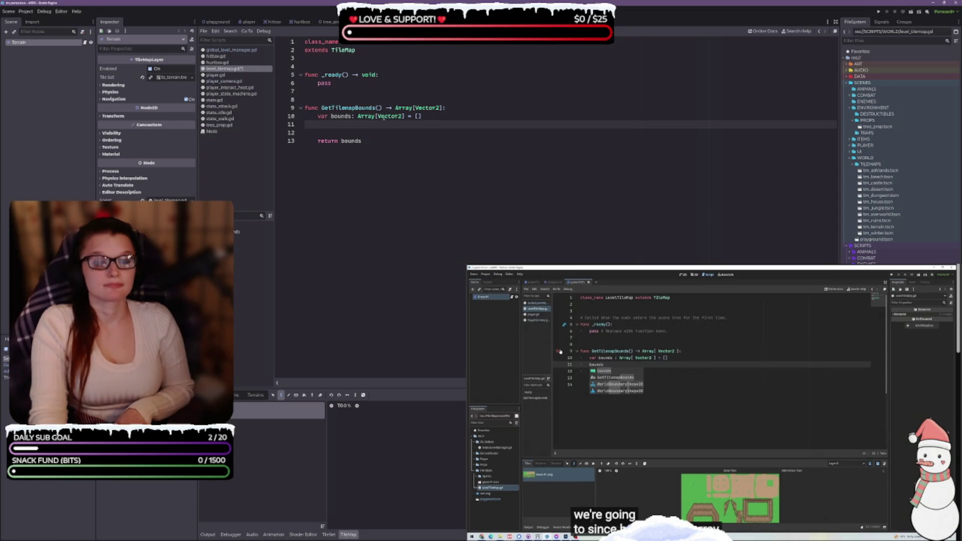
Step: Write bounds.append( with Vector2(get_used_rect().position as its indented argument
{"action": "type", "text": "bounds.app"}
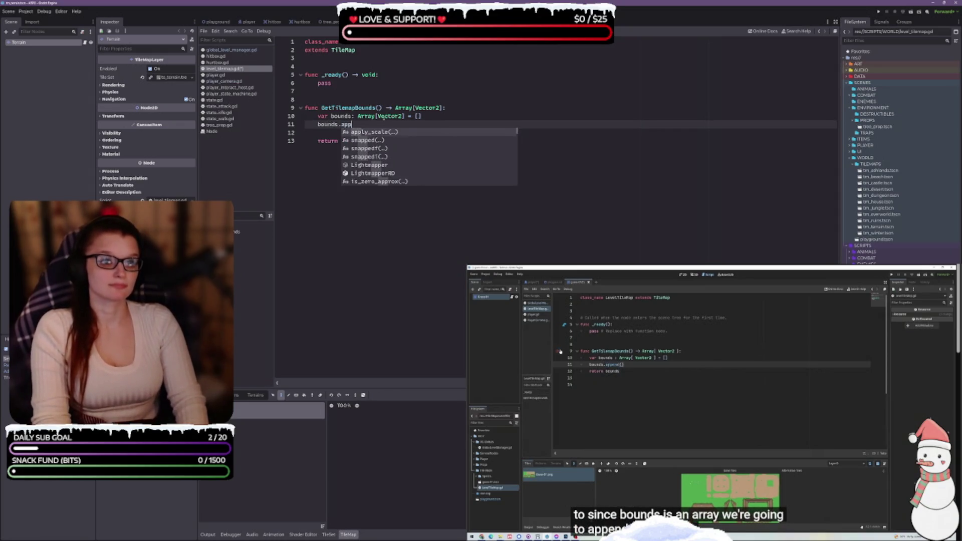
{"action": "key", "text": "Return"}
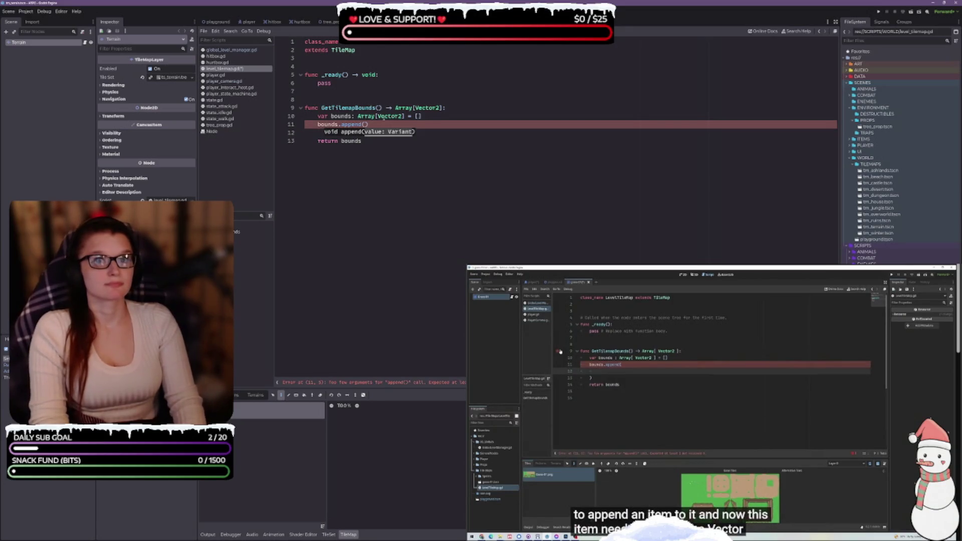
{"action": "key", "text": "Return"}
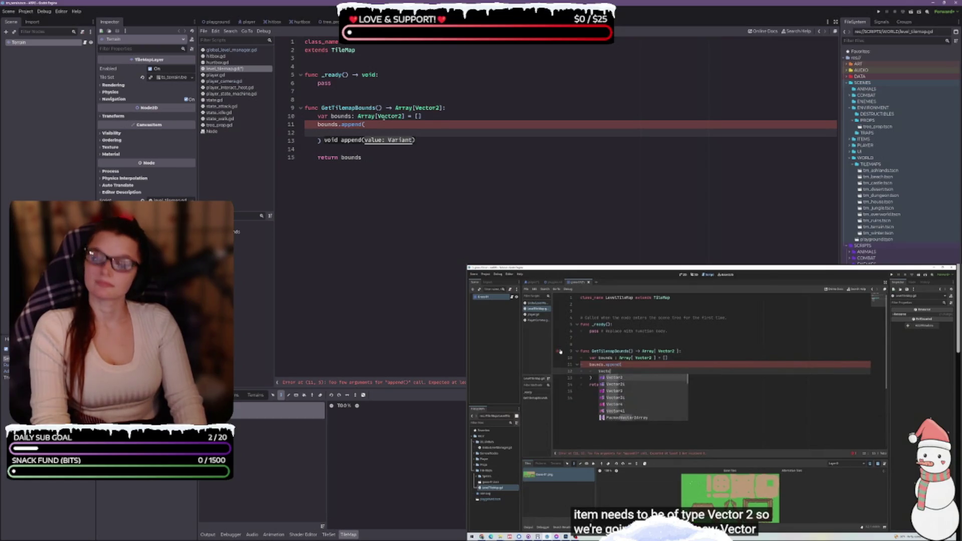
{"action": "type", "text": "Vec"}
{"action": "key", "text": "Return"}
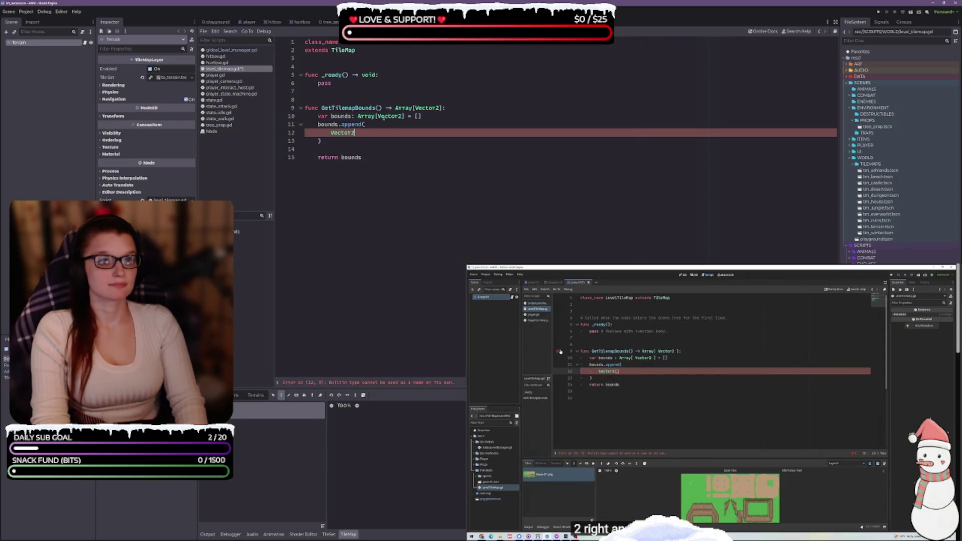
{"action": "type", "text": "("}
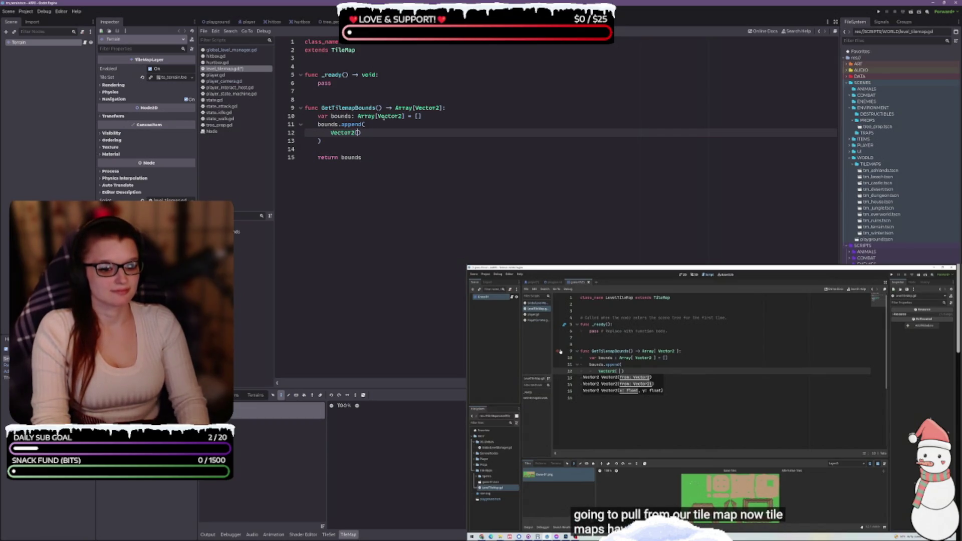
{"action": "left_click_drag", "start_coordinate": [461, 393], "coordinate": [461, 474]}
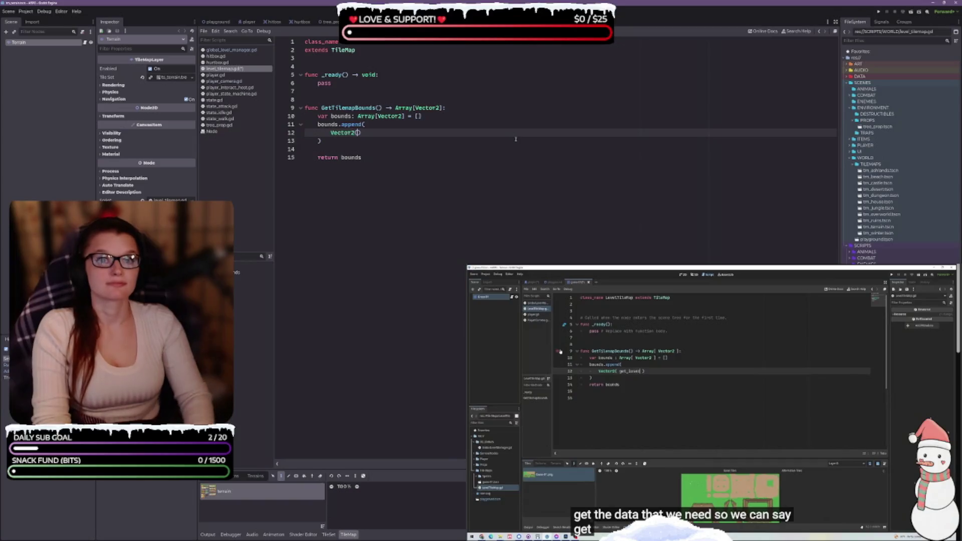
{"action": "type", "text": "get"}
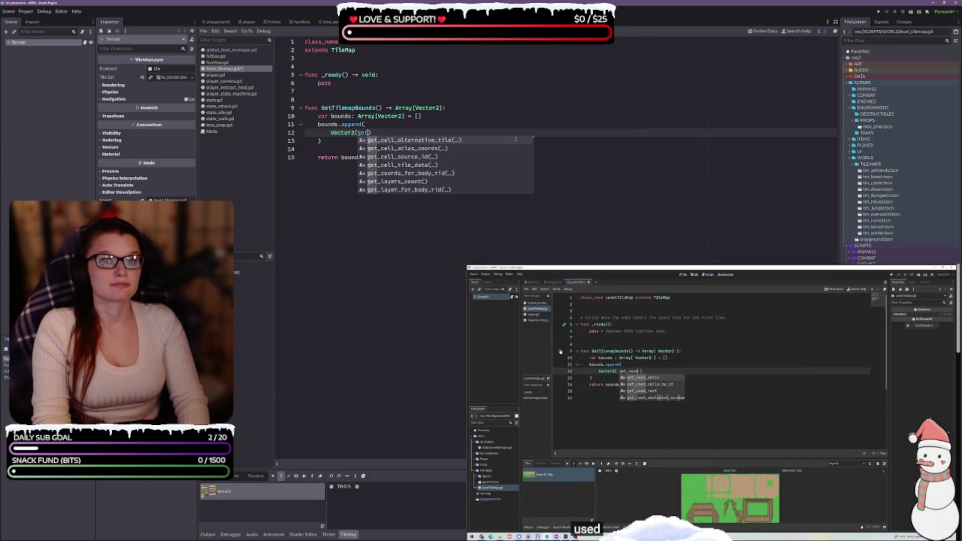
{"action": "type", "text": "_used"}
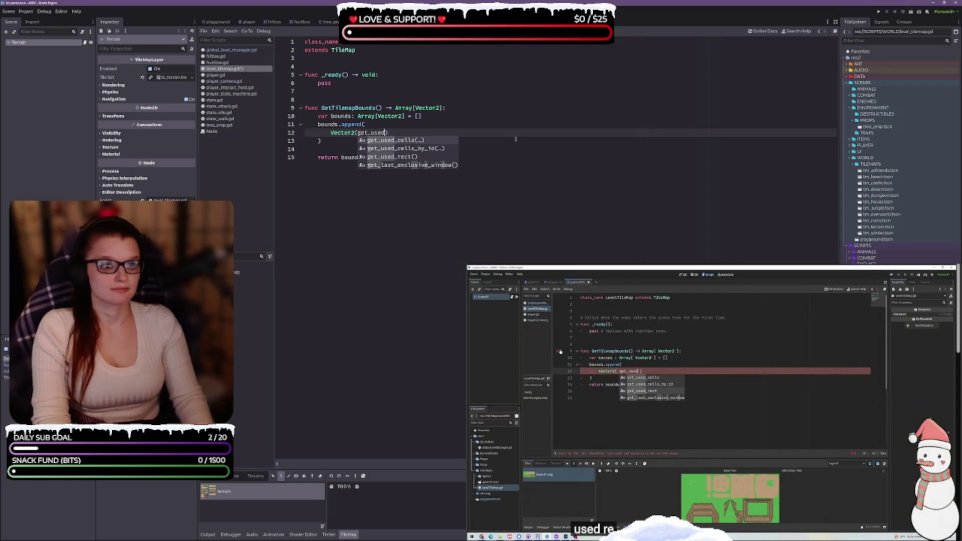
{"action": "key", "text": "Down"}
{"action": "key", "text": "Down"}
{"action": "key", "text": "Return"}
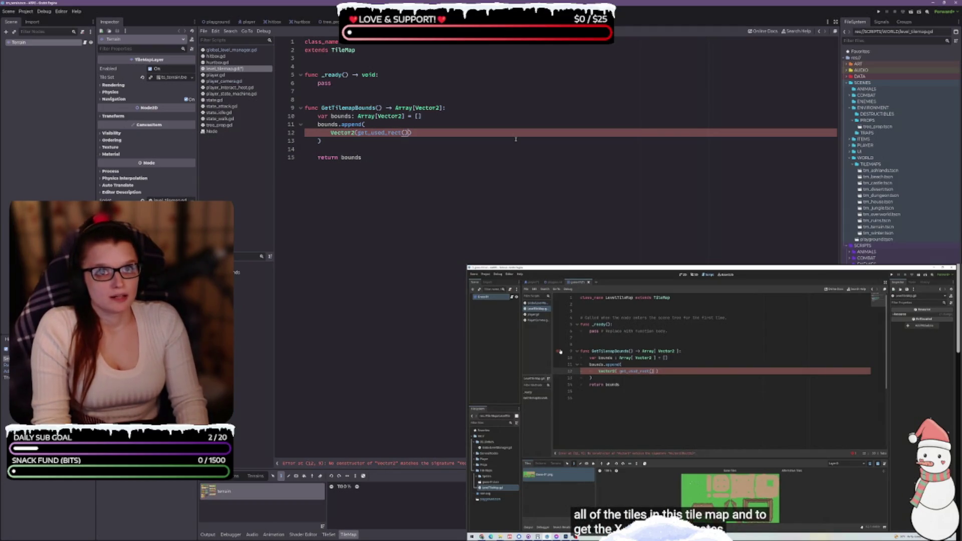
{"action": "type", "text": "."}
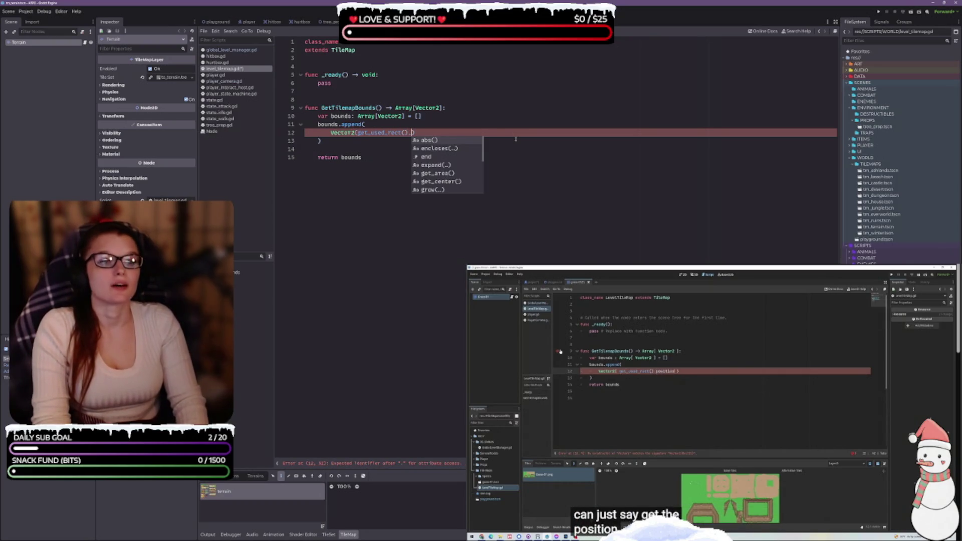
{"action": "type", "text": "position"}
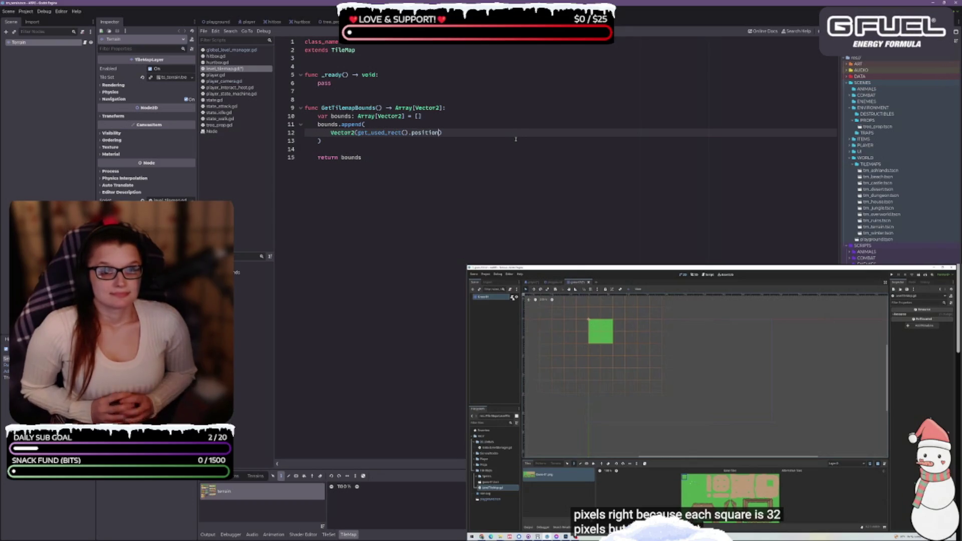
Step: Switch to the tutorial video so the script saves, and let the video play on
{"action": "left_click", "coordinate": [679, 341]}
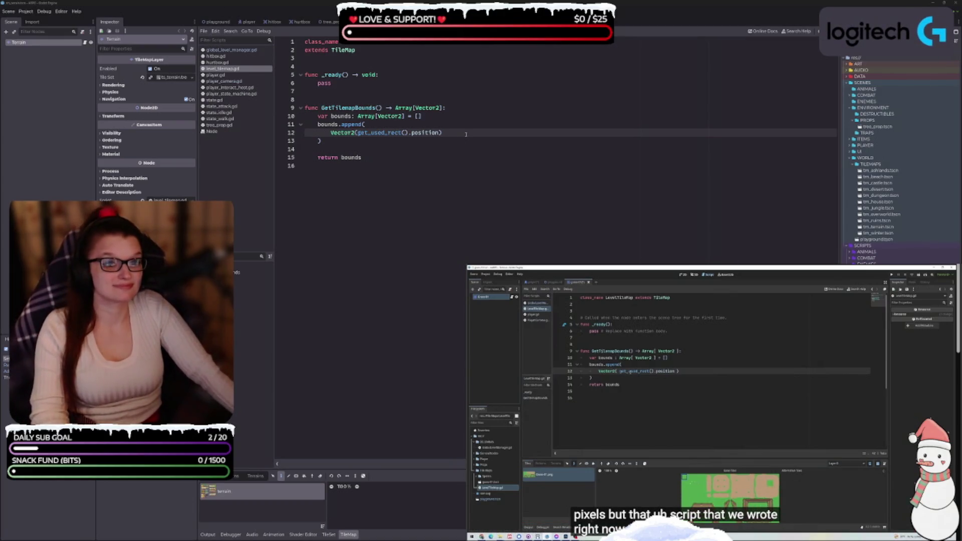
Step: Resume the tutorial video and pause it where the position gets multiplied
{"action": "mouse_move", "coordinate": [591, 519]}
{"action": "left_click", "coordinate": [660, 373]}
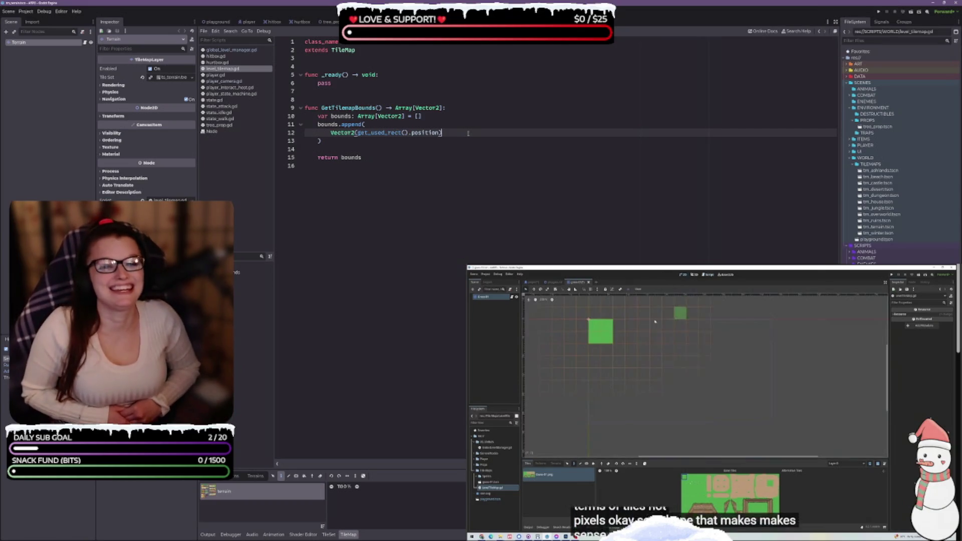
{"action": "mouse_move", "coordinate": [591, 521]}
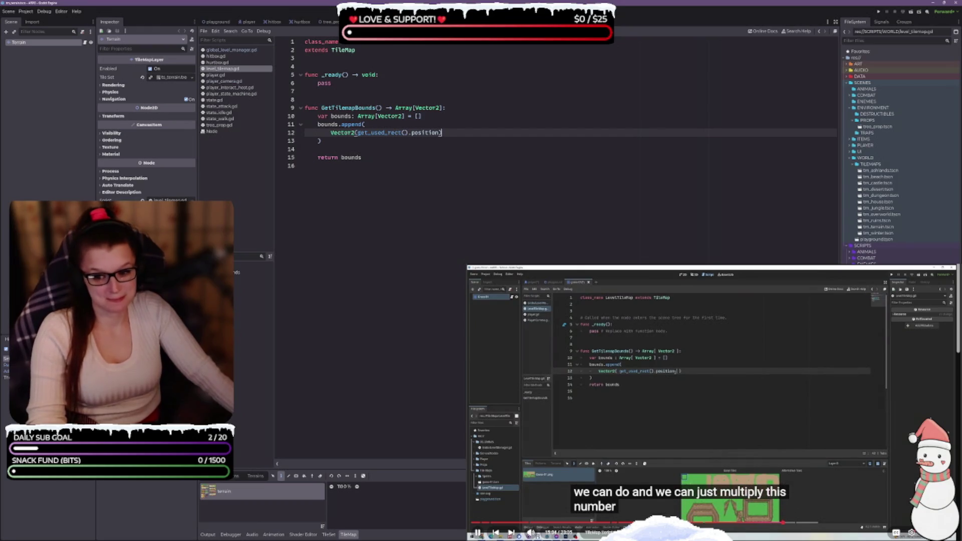
{"action": "left_click", "coordinate": [672, 400]}
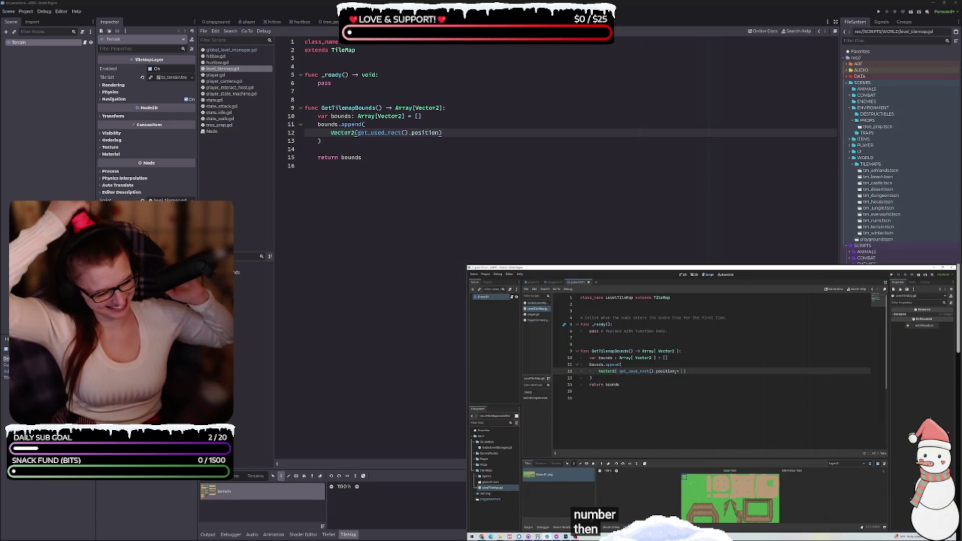
{"action": "mouse_move", "coordinate": [813, 352]}
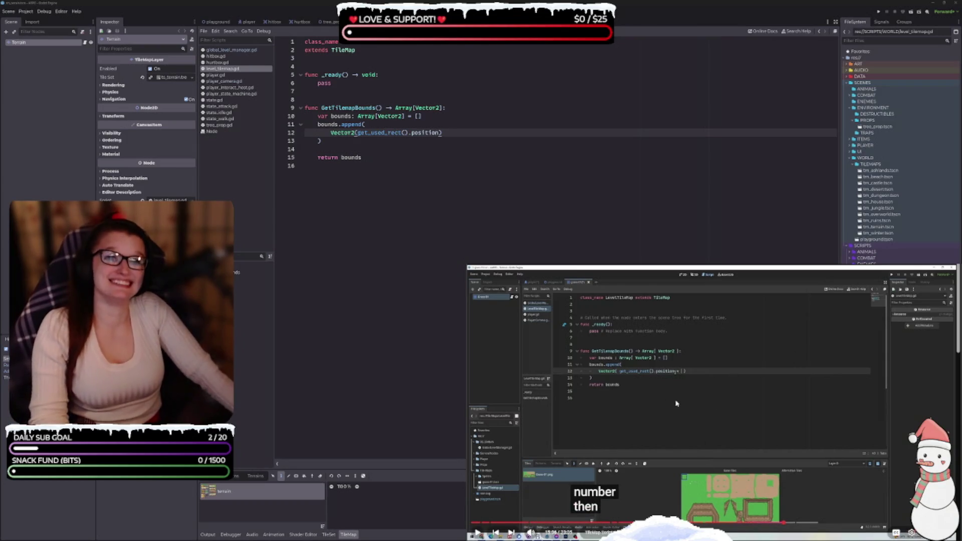
{"action": "left_click", "coordinate": [739, 391]}
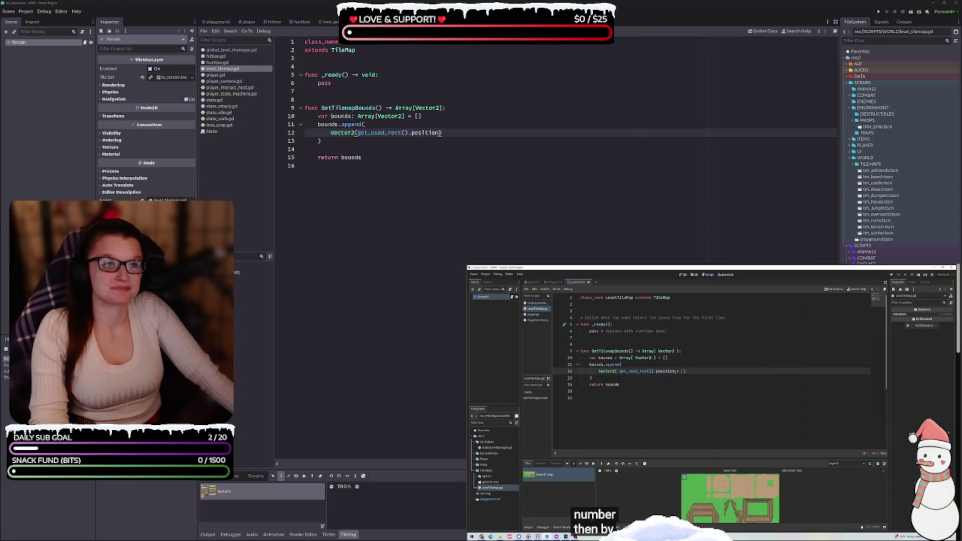
Step: Extend the append argument to get_used_rect().position + rendering_quadrant_size, replacing the hard-coded 16
{"action": "type", "text": "+ 16"}
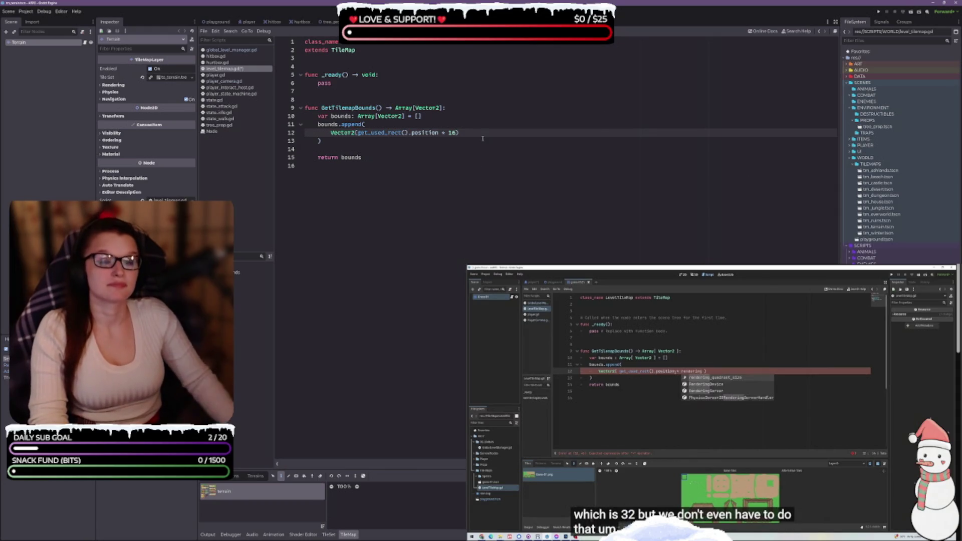
{"action": "key", "text": "BackSpace"}
{"action": "key", "text": "BackSpace"}
{"action": "type", "text": "render"}
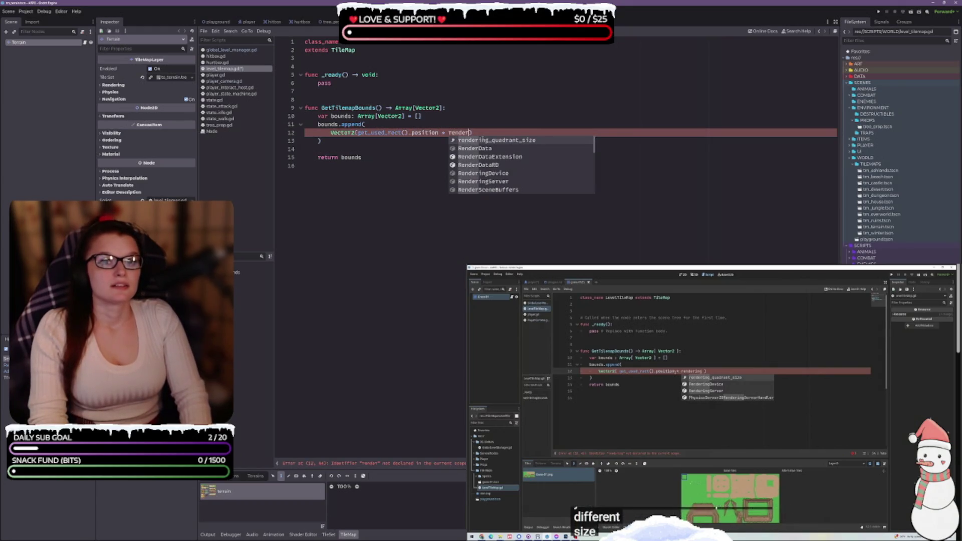
{"action": "type", "text": "ing"}
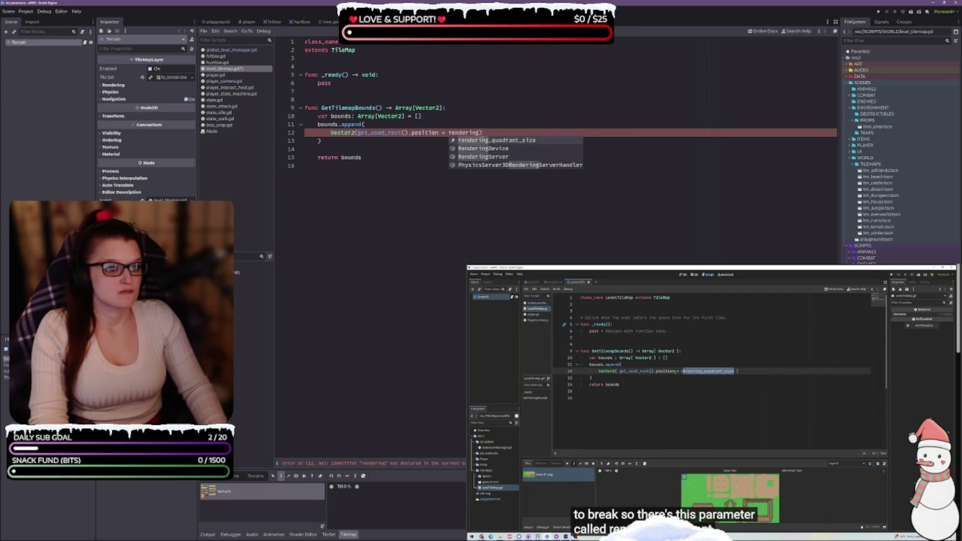
{"action": "key", "text": "Return"}
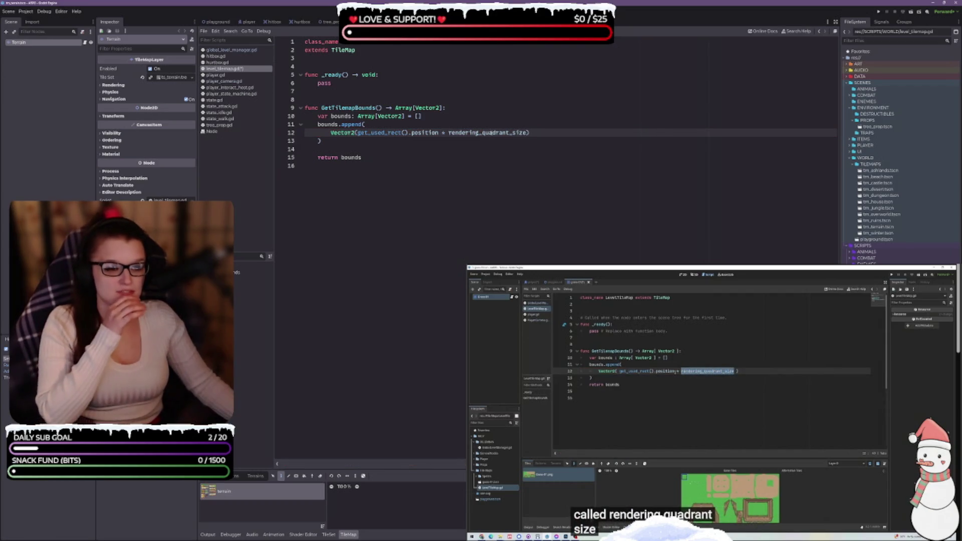
{"action": "mouse_move", "coordinate": [490, 130]}
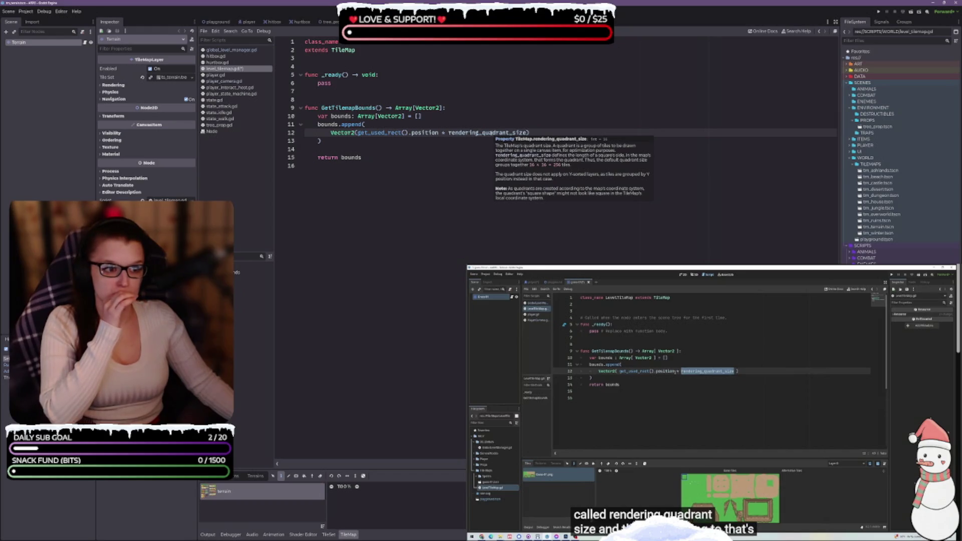
{"action": "left_click", "coordinate": [797, 380]}
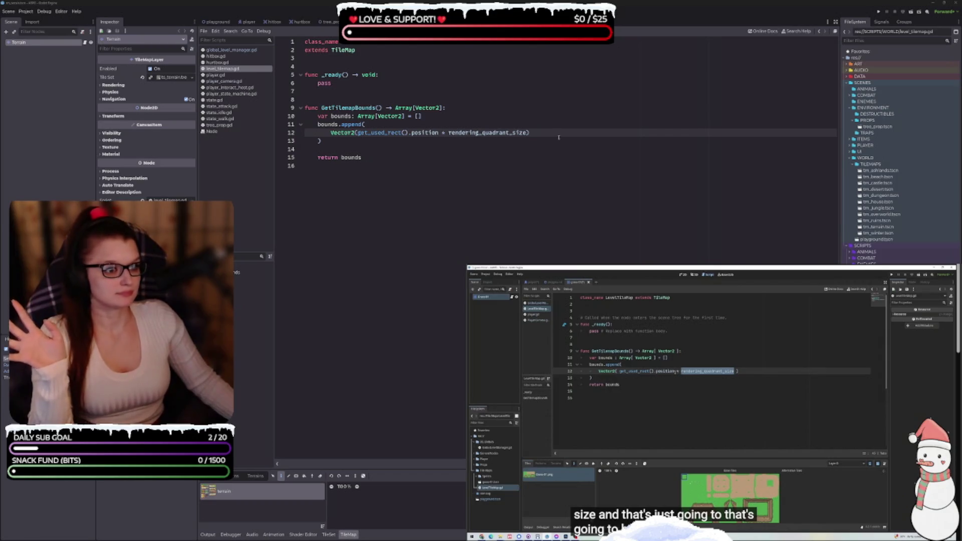
{"action": "left_click", "coordinate": [490, 142]}
{"action": "mouse_move", "coordinate": [490, 134]}
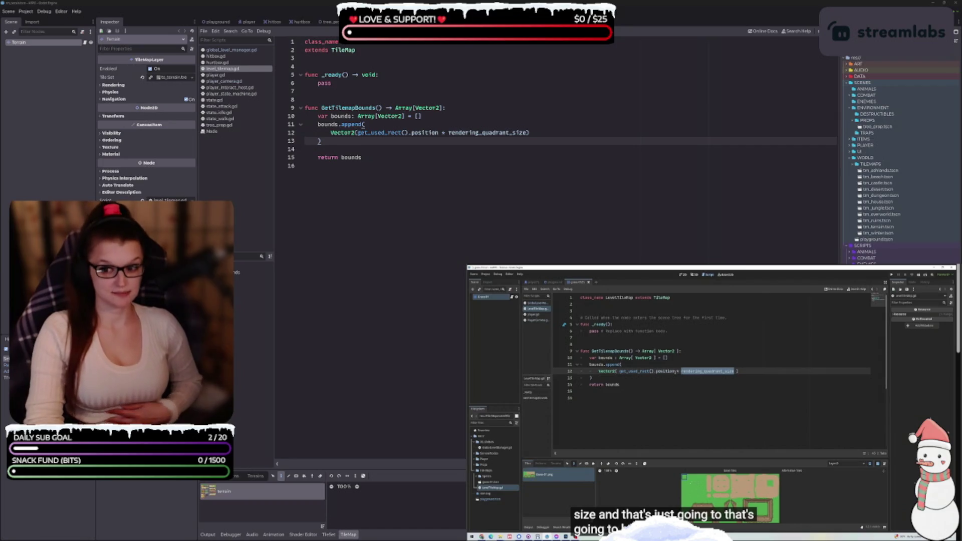
{"action": "mouse_move", "coordinate": [591, 520]}
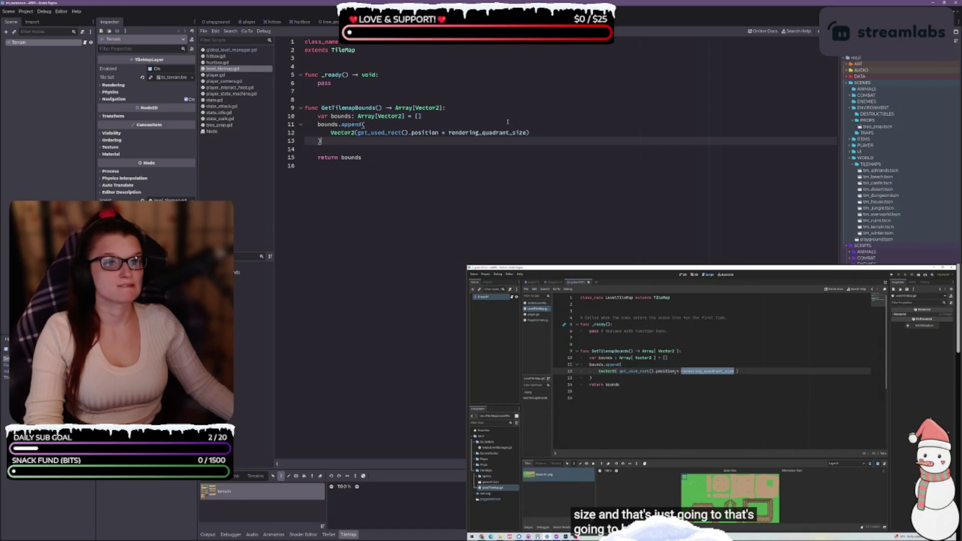
{"action": "mouse_move", "coordinate": [592, 521]}
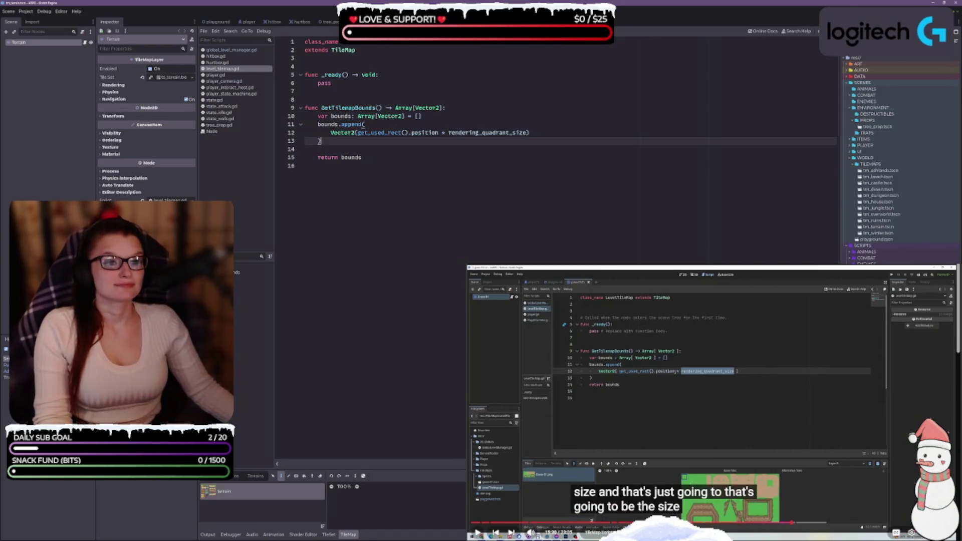
Step: Play the tutorial and pause it where it explains the 32x32 tile size
{"action": "left_click", "coordinate": [706, 401]}
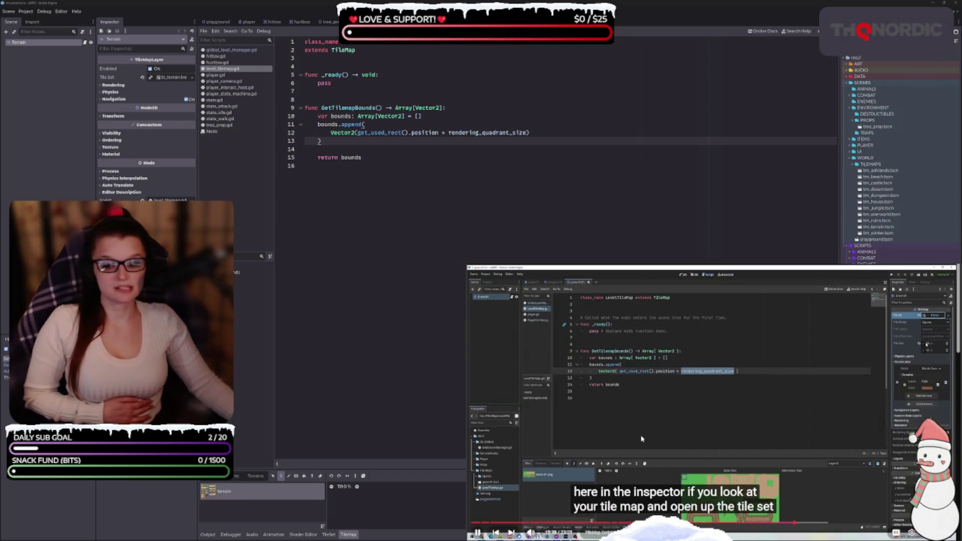
{"action": "left_click", "coordinate": [646, 401]}
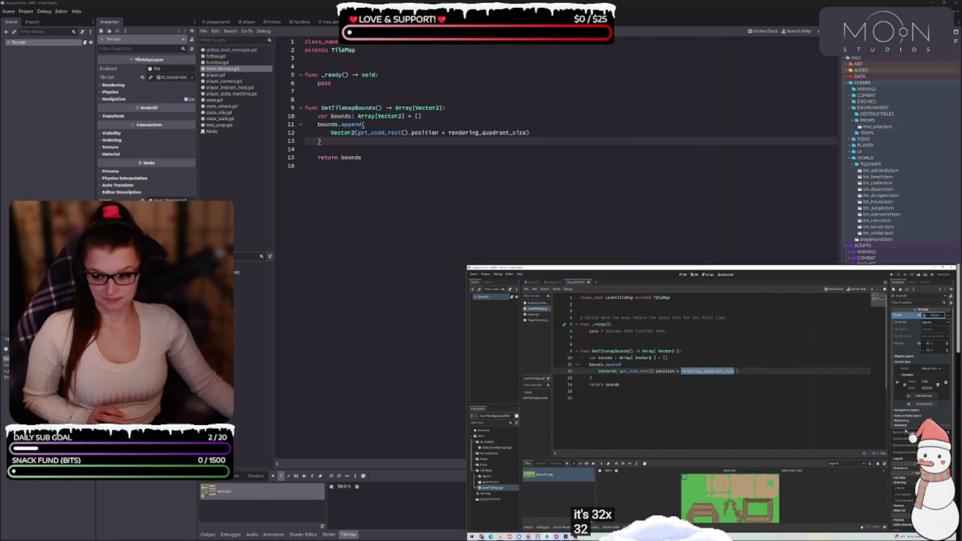
{"action": "key", "text": "alt+Tab"}
Step: Scroll through the design document's High-Level Concept, Design Pillars and Visuals & Style sections
{"action": "scroll", "coordinate": [363, 206], "scroll_direction": "up", "scroll_amount": 5}
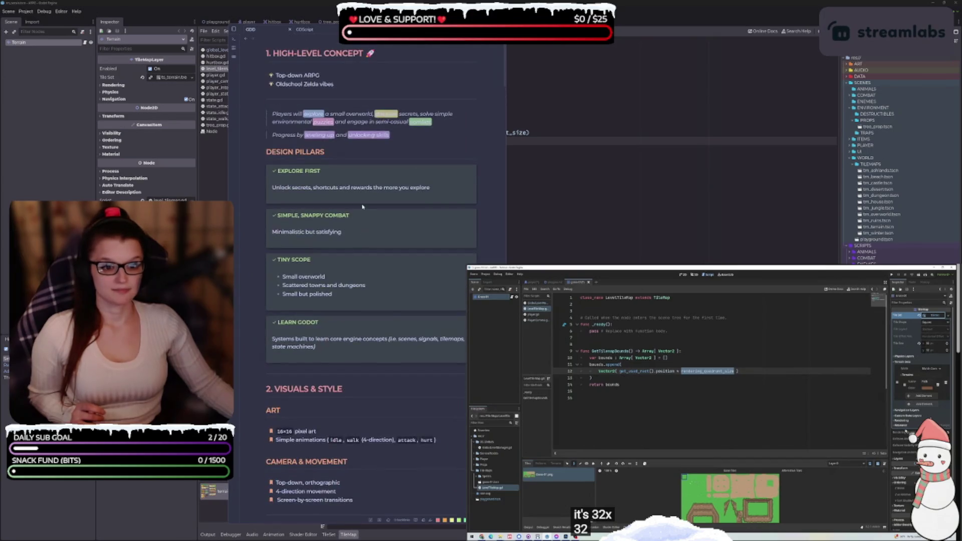
{"action": "scroll", "coordinate": [397, 488], "scroll_direction": "down", "scroll_amount": 20}
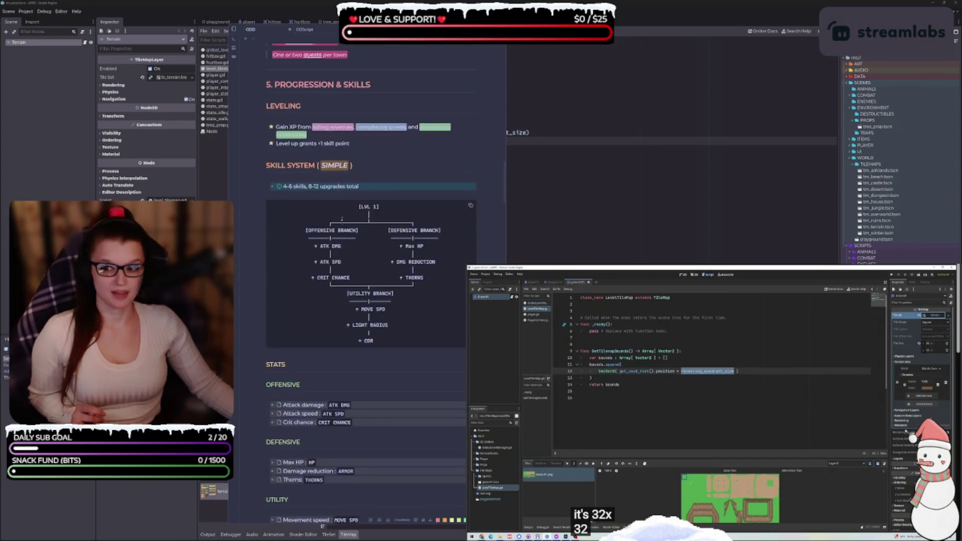
{"action": "scroll", "coordinate": [340, 216], "scroll_direction": "down", "scroll_amount": 7}
{"action": "scroll", "coordinate": [384, 332], "scroll_direction": "up", "scroll_amount": 16}
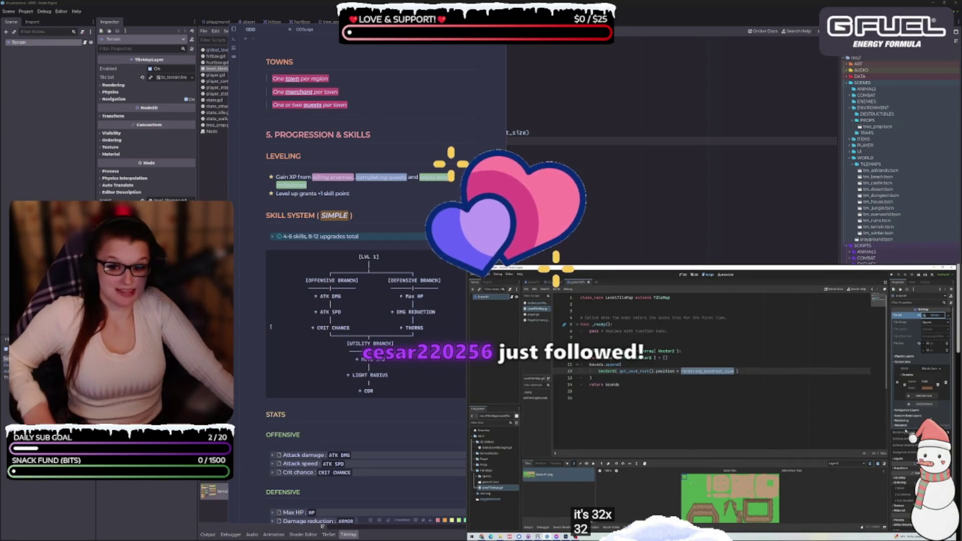
{"action": "scroll", "coordinate": [383, 396], "scroll_direction": "down", "scroll_amount": 4}
{"action": "scroll", "coordinate": [384, 396], "scroll_direction": "down", "scroll_amount": 6}
{"action": "scroll", "coordinate": [374, 383], "scroll_direction": "up", "scroll_amount": 11}
{"action": "scroll", "coordinate": [374, 383], "scroll_direction": "up", "scroll_amount": 20}
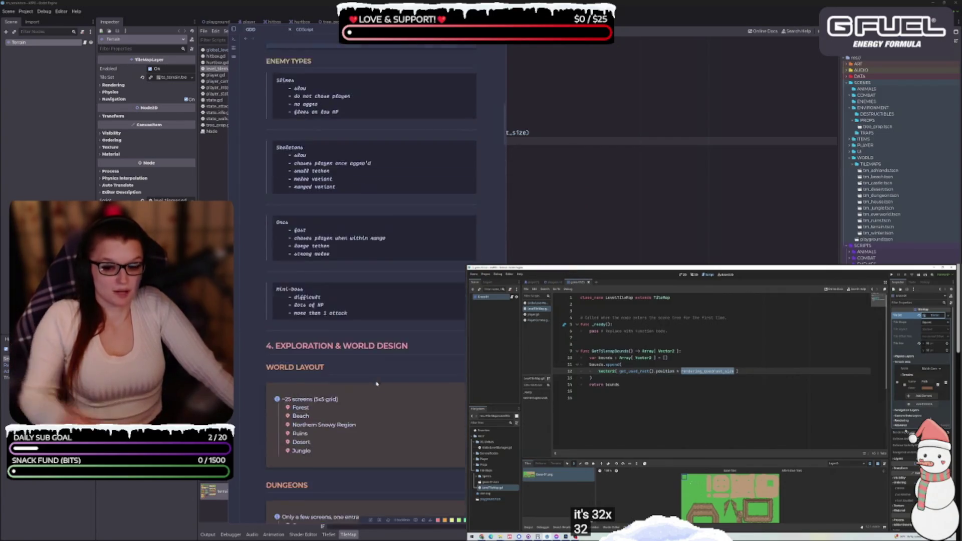
{"action": "scroll", "coordinate": [385, 371], "scroll_direction": "up", "scroll_amount": 1}
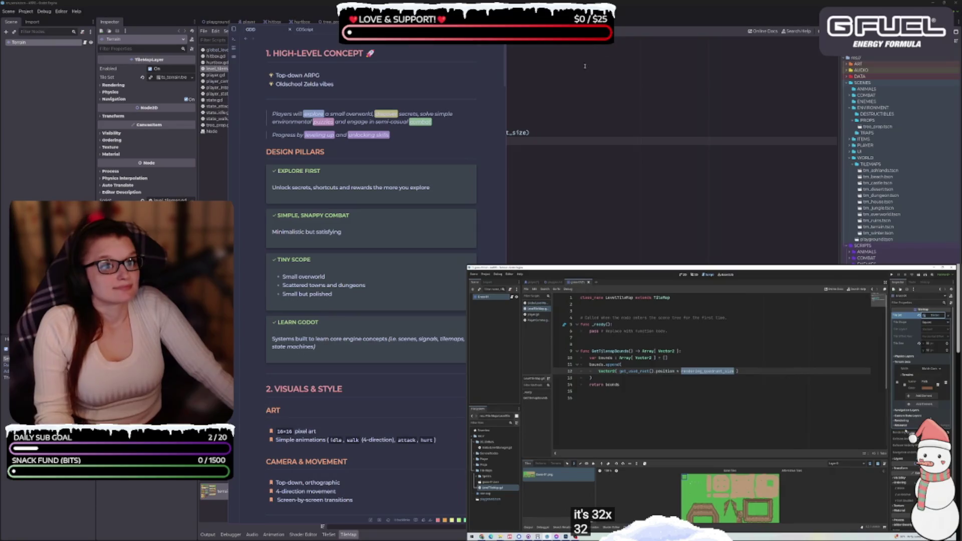
{"action": "key", "text": "alt+Tab"}
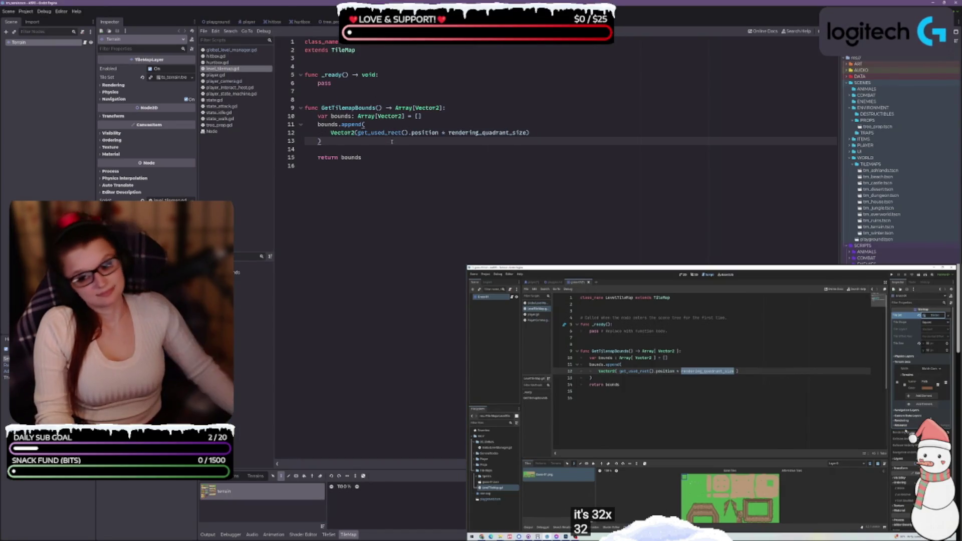
{"action": "key", "text": "alt+Tab"}
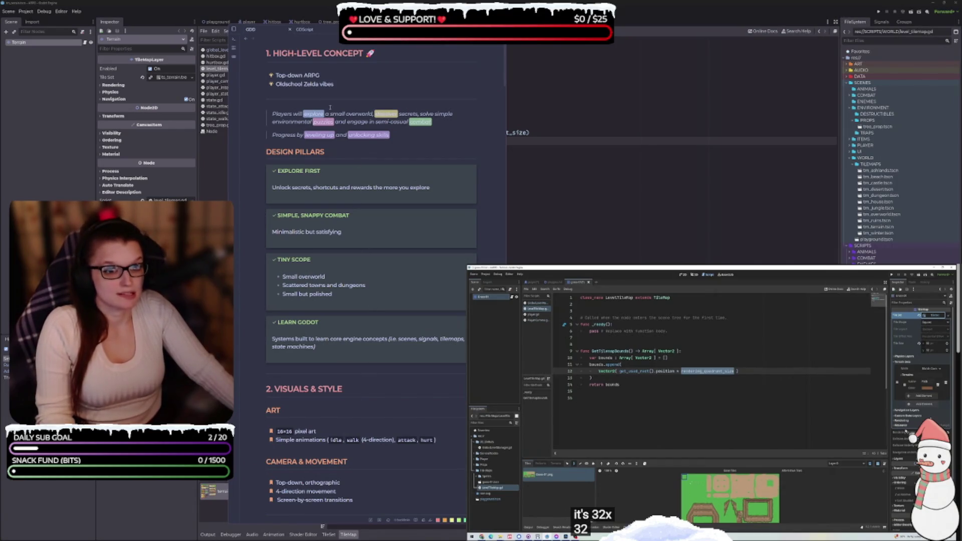
{"action": "left_click", "coordinate": [432, 249]}
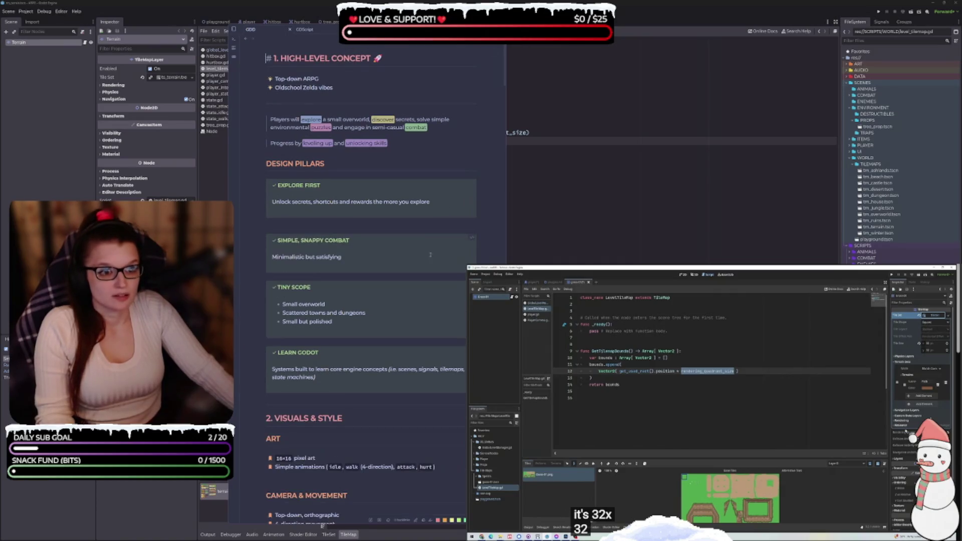
Step: Append a 🎨 palette emoji, found by searching 'art', to the 2. Visuals & Style heading
{"action": "left_click", "coordinate": [363, 419]}
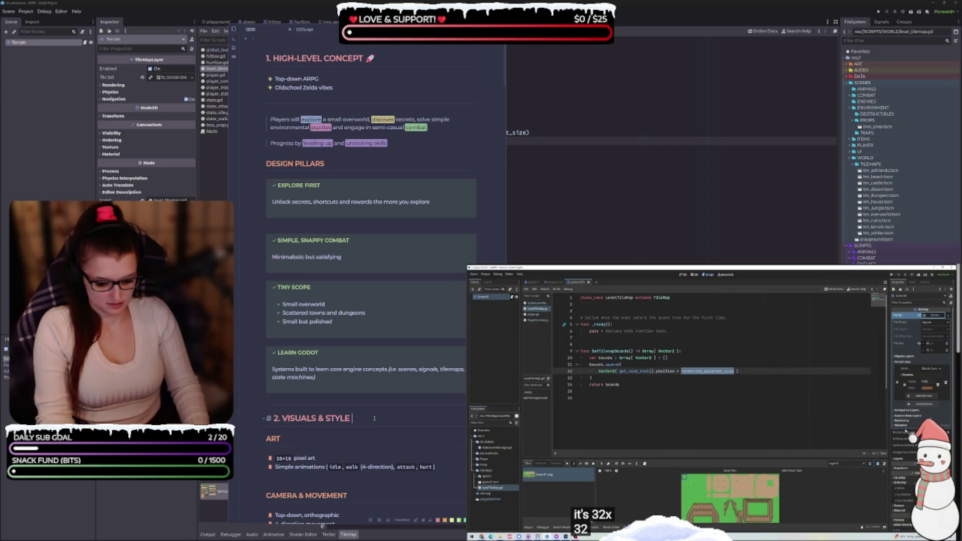
{"action": "key", "text": "super+period"}
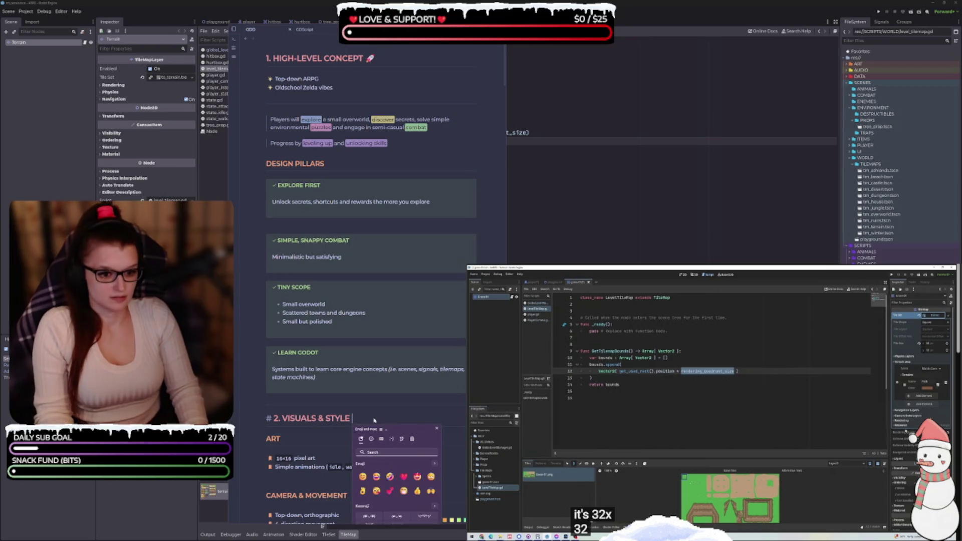
{"action": "scroll", "coordinate": [399, 472], "scroll_direction": "down", "scroll_amount": 5}
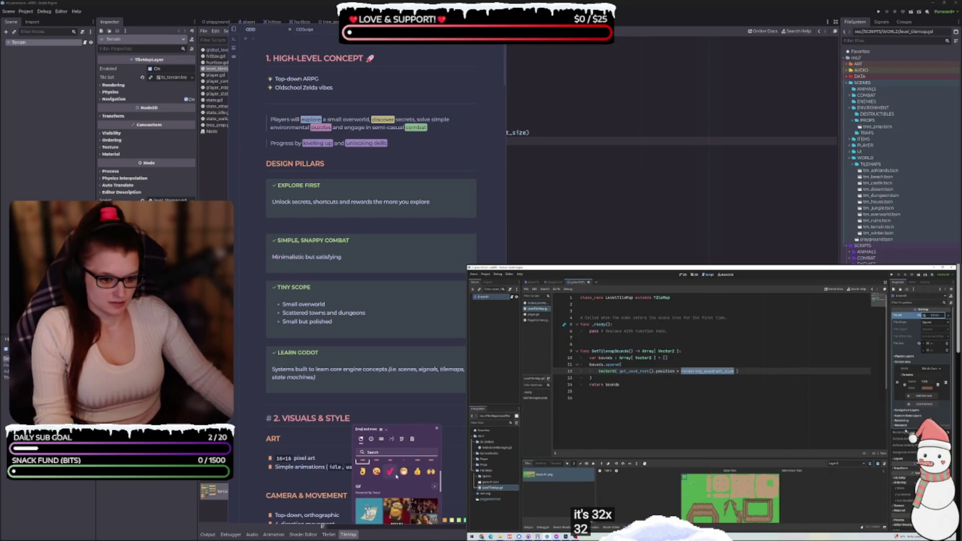
{"action": "scroll", "coordinate": [396, 470], "scroll_direction": "up", "scroll_amount": 5}
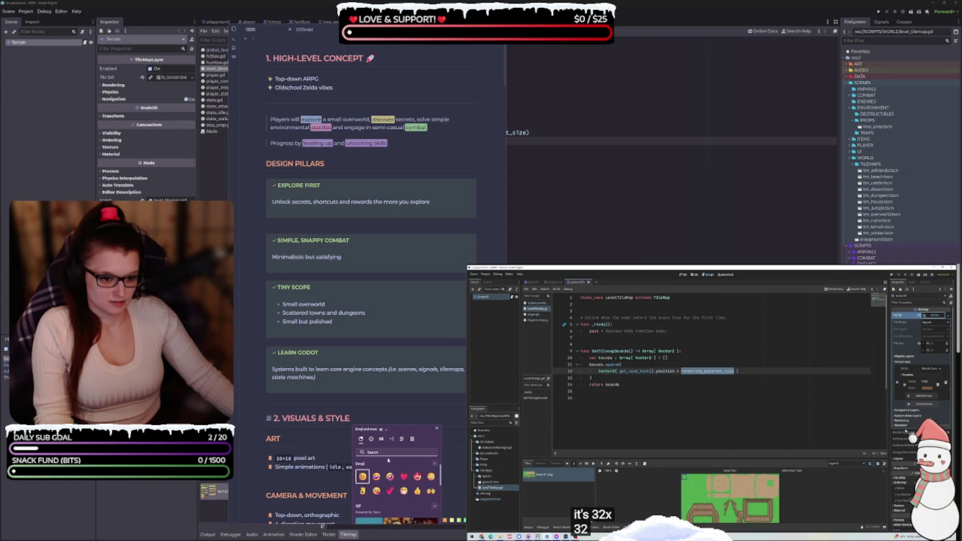
{"action": "left_click", "coordinate": [371, 439]}
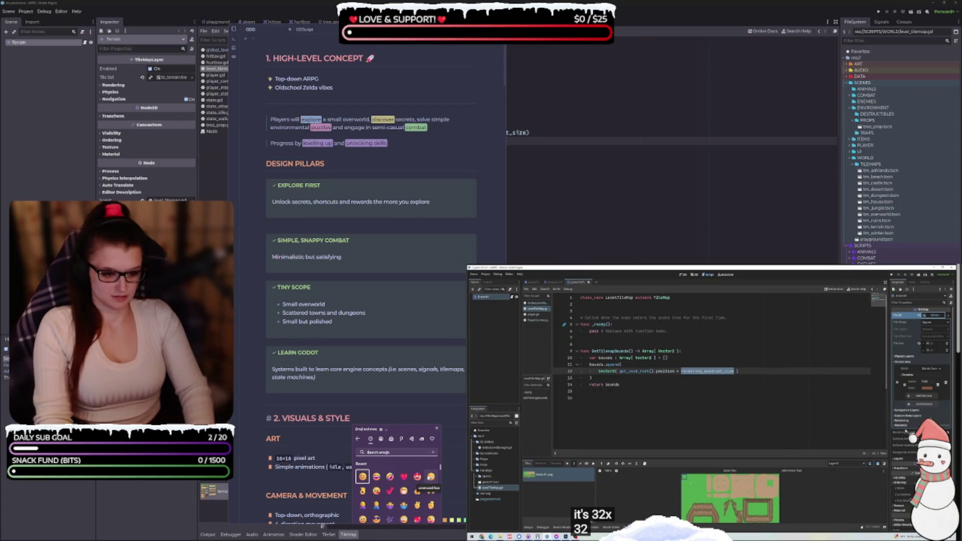
{"action": "type", "text": "art"}
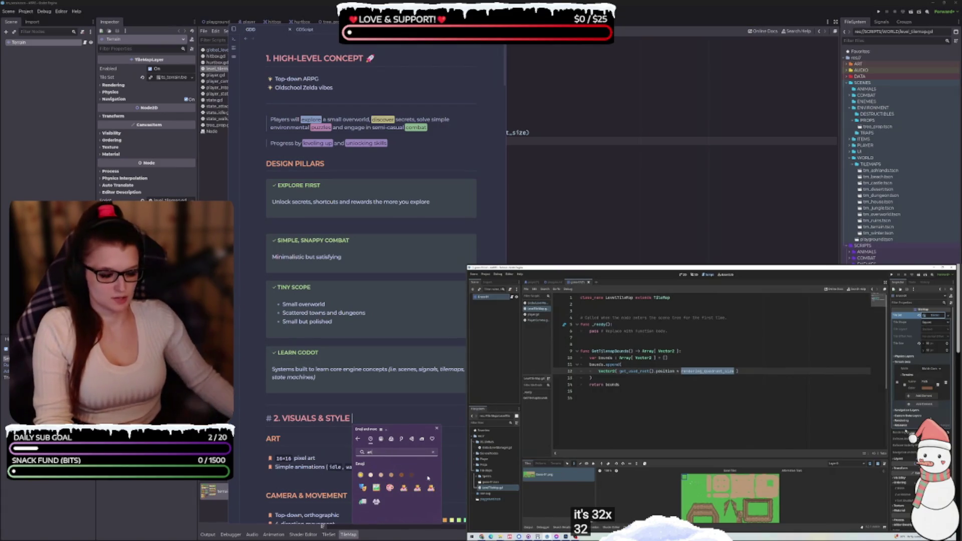
{"action": "left_click", "coordinate": [390, 487]}
{"action": "left_click", "coordinate": [395, 424]}
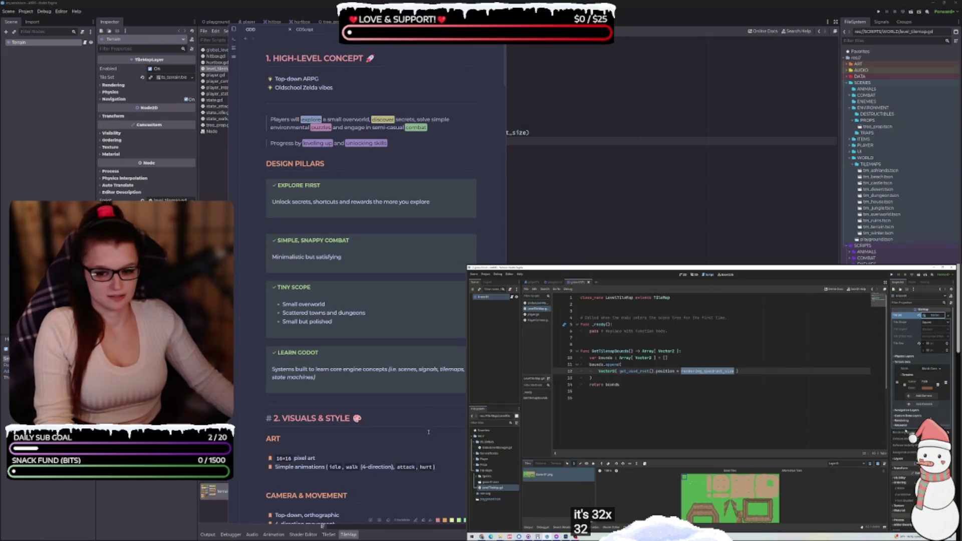
{"action": "scroll", "coordinate": [395, 425], "scroll_direction": "down", "scroll_amount": 6}
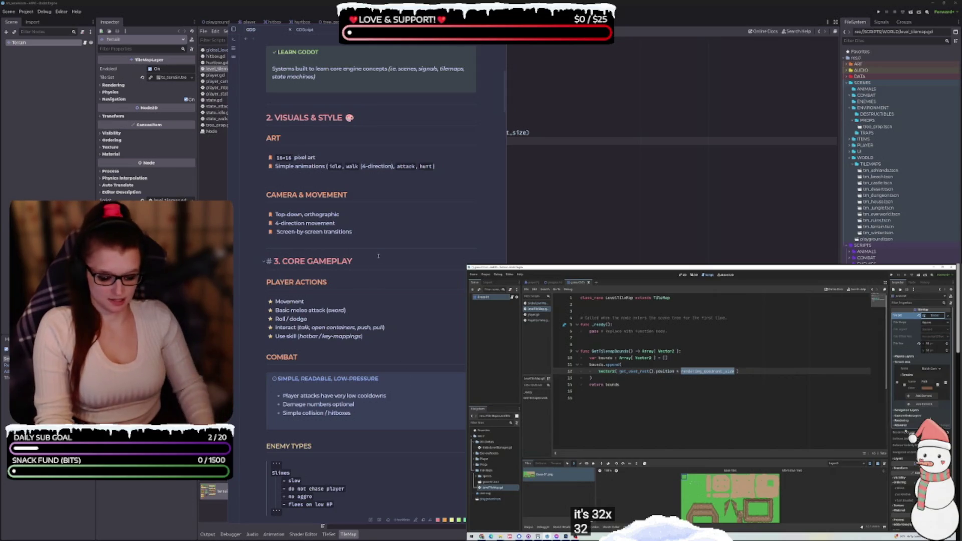
Step: Add a 🎮 controller emoji, found by searching 'game', after the 3. Core Gameplay heading
{"action": "key", "text": "super+period"}
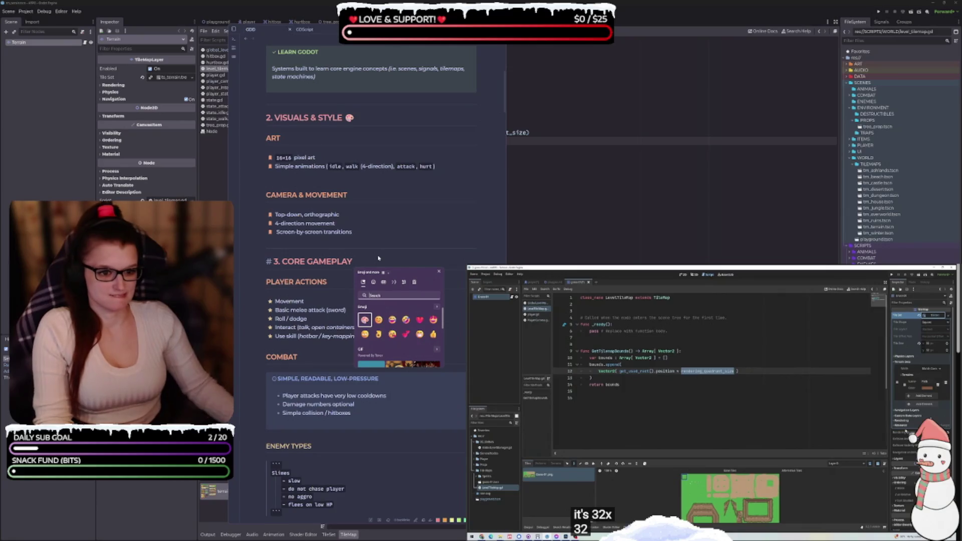
{"action": "left_click", "coordinate": [371, 282]}
{"action": "type", "text": "game"}
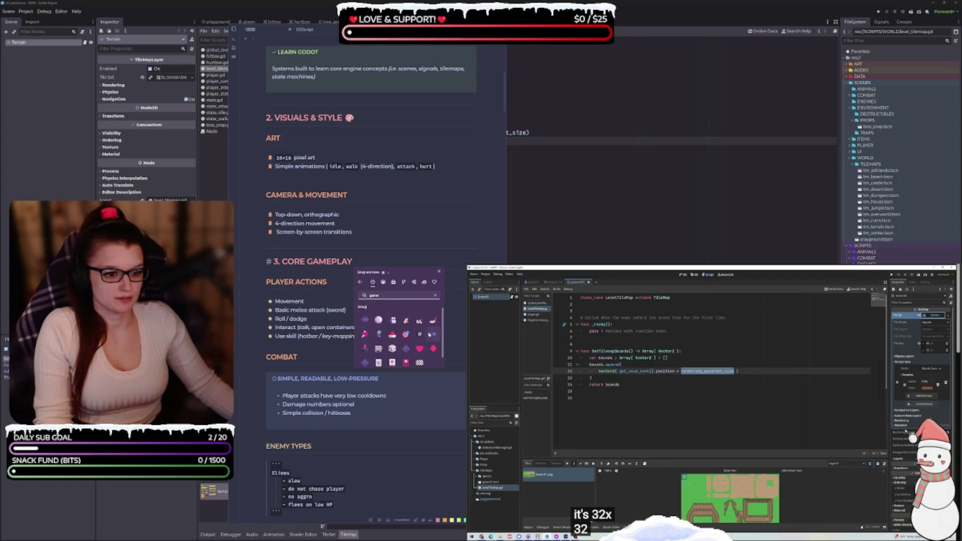
{"action": "left_click", "coordinate": [433, 334]}
{"action": "key", "text": "Escape"}
{"action": "scroll", "coordinate": [426, 237], "scroll_direction": "up", "scroll_amount": 6}
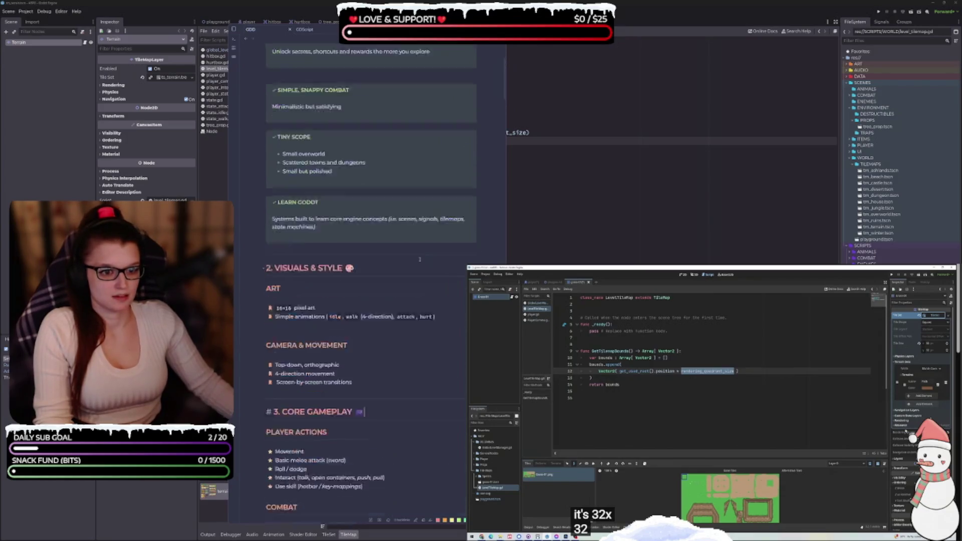
{"action": "scroll", "coordinate": [420, 260], "scroll_direction": "down", "scroll_amount": 20}
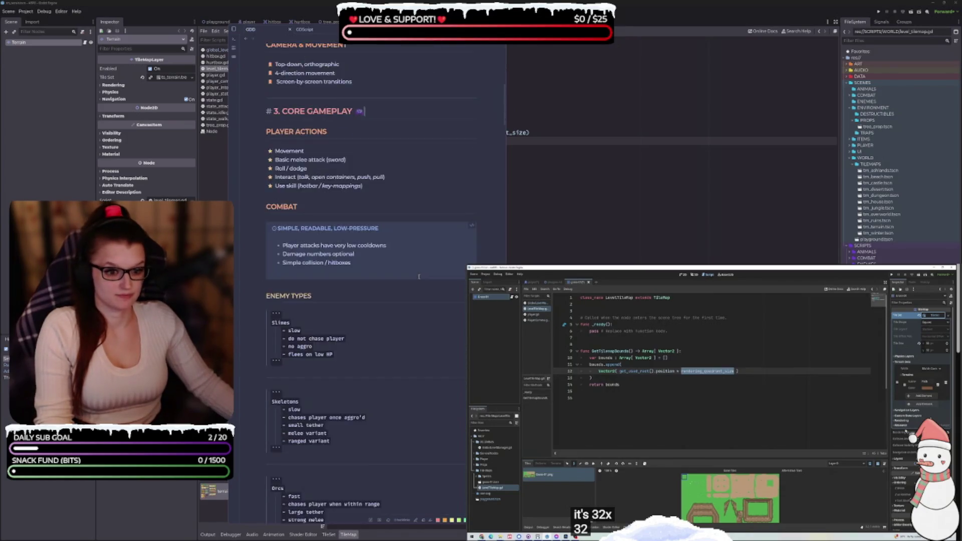
{"action": "left_click", "coordinate": [423, 210]}
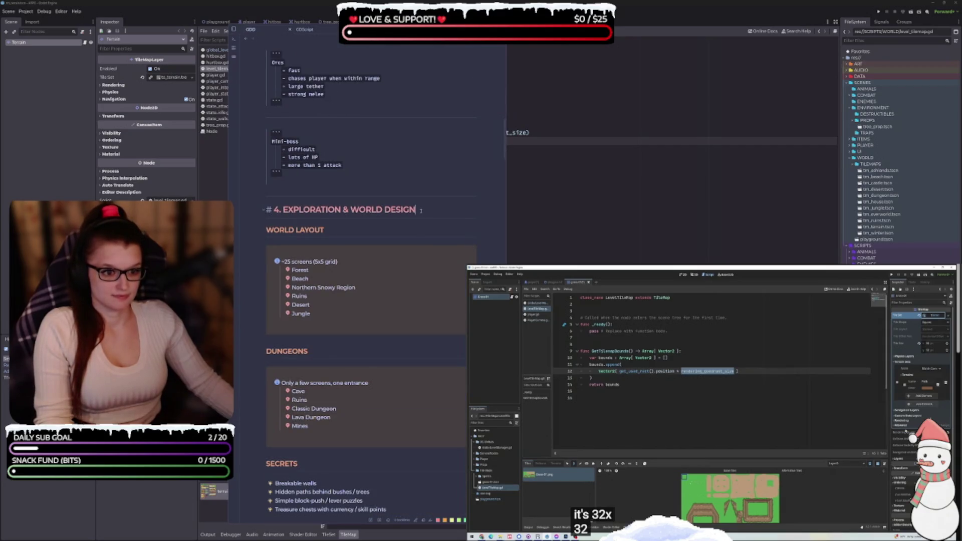
Step: Add a globe emoji, found by searching 'world', to the 4. Exploration & World Design heading
{"action": "key", "text": "super+period"}
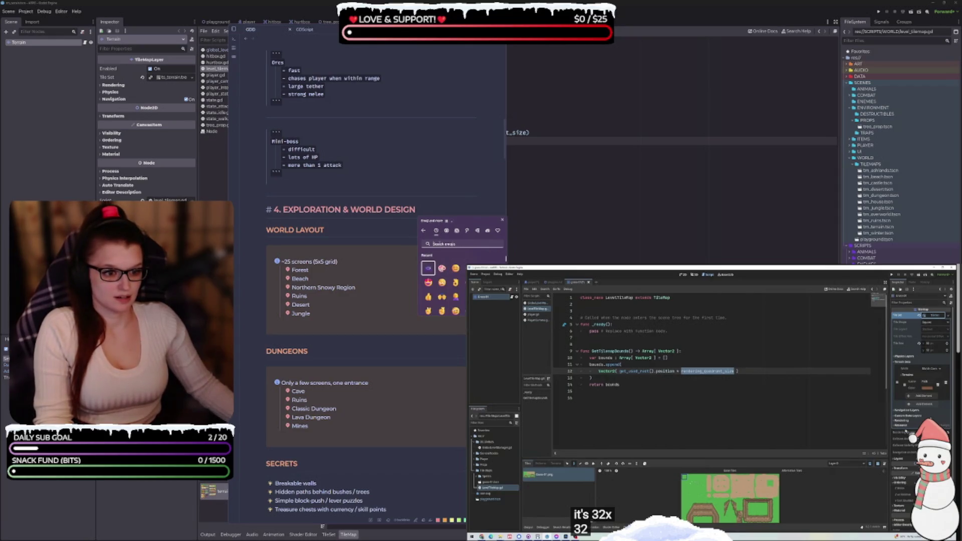
{"action": "type", "text": "mount"}
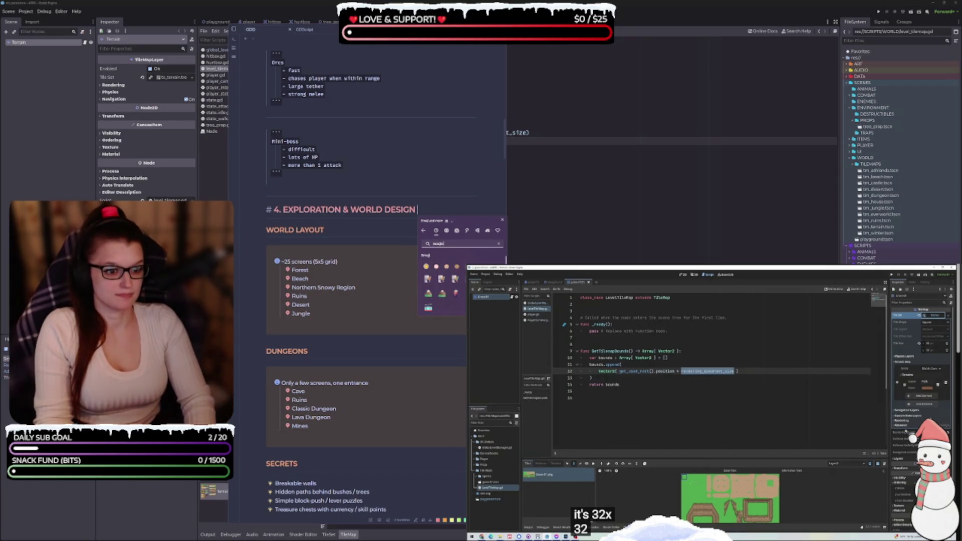
{"action": "type", "text": "ain"}
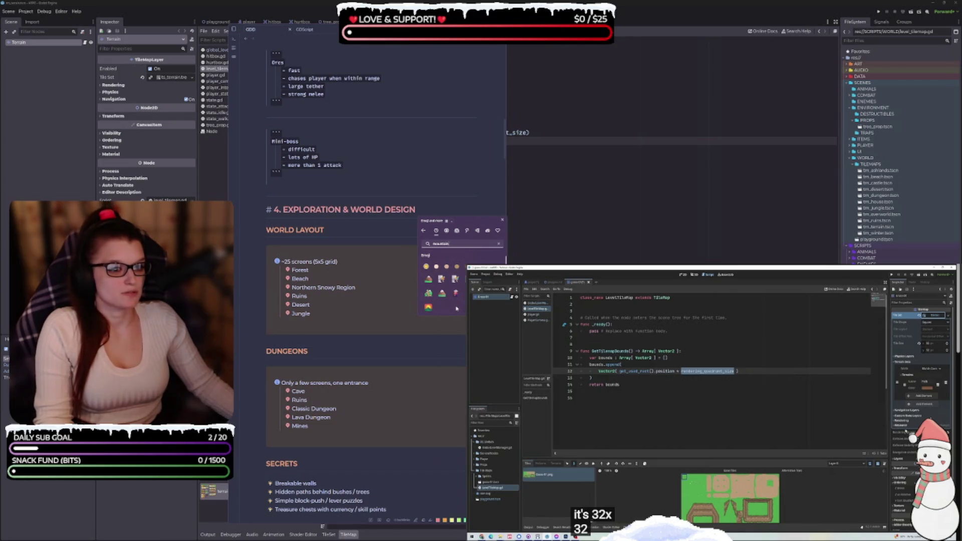
{"action": "key", "text": "ctrl+a"}
{"action": "type", "text": "ski"}
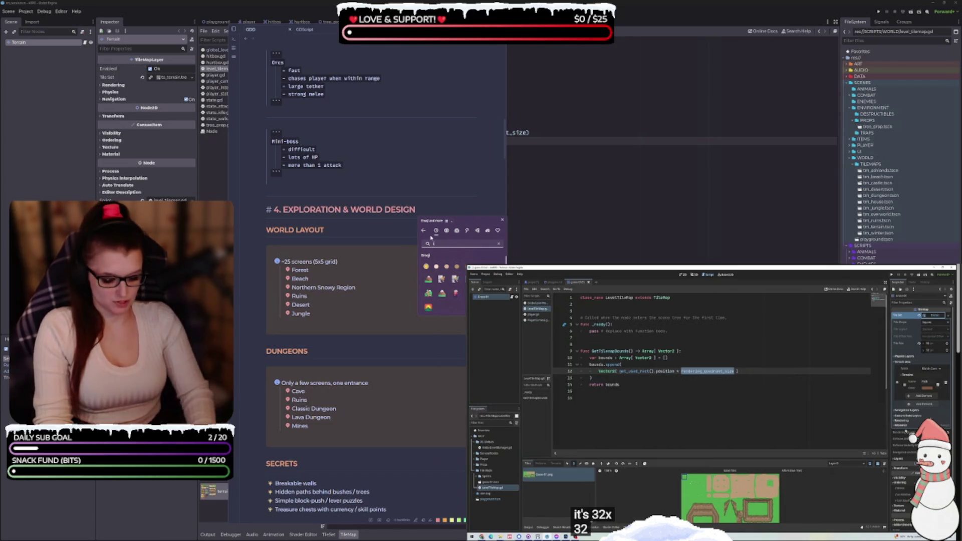
{"action": "key", "text": "BackSpace"}
{"action": "key", "text": "BackSpace"}
{"action": "key", "text": "BackSpace"}
{"action": "type", "text": "world"}
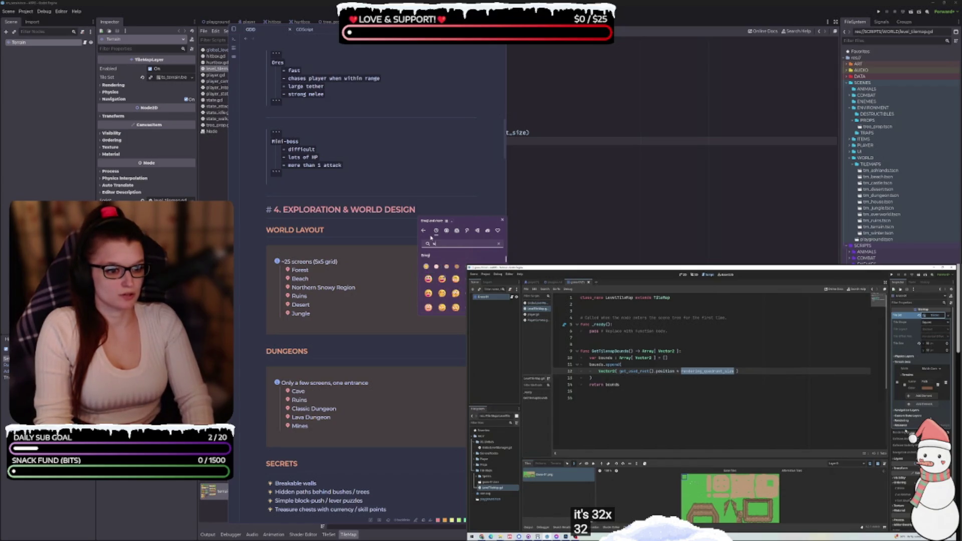
{"action": "key", "text": "BackSpace"}
{"action": "key", "text": "BackSpace"}
{"action": "key", "text": "BackSpace"}
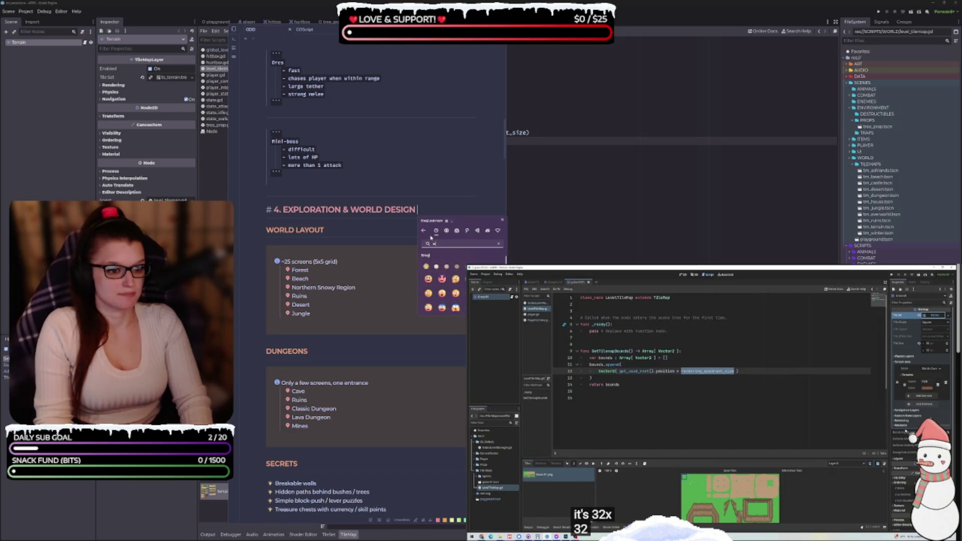
{"action": "type", "text": "world"}
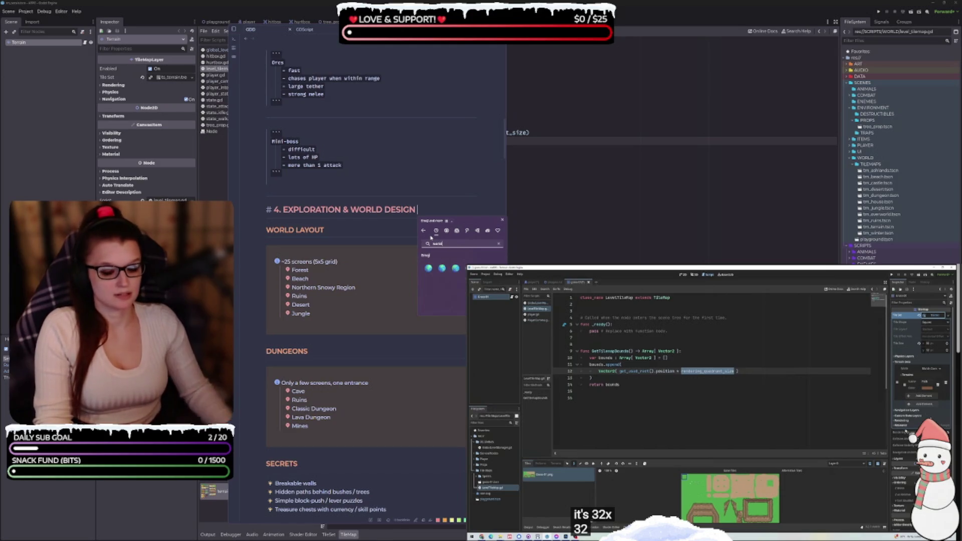
{"action": "key", "text": "Return"}
{"action": "key", "text": "Escape"}
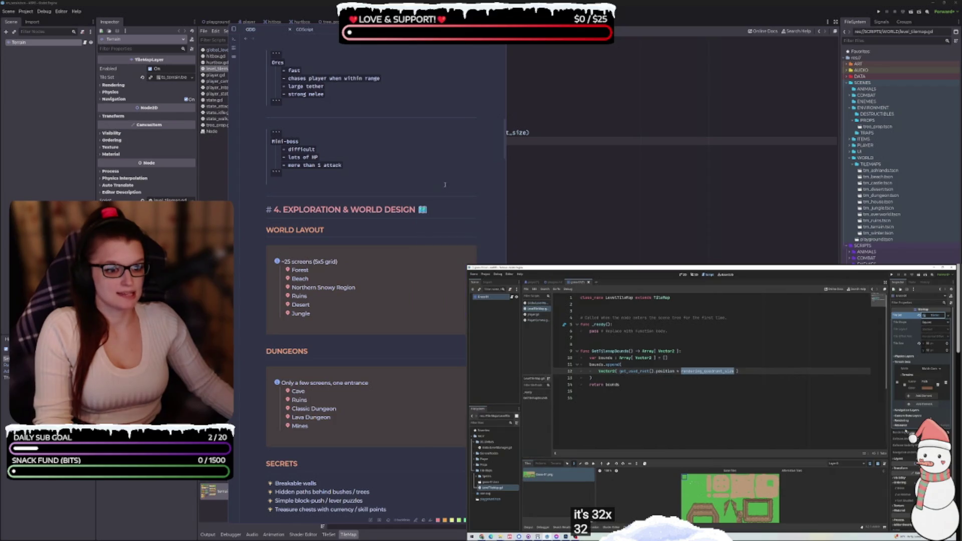
{"action": "scroll", "coordinate": [429, 323], "scroll_direction": "down", "scroll_amount": 5}
{"action": "scroll", "coordinate": [430, 323], "scroll_direction": "down", "scroll_amount": 2}
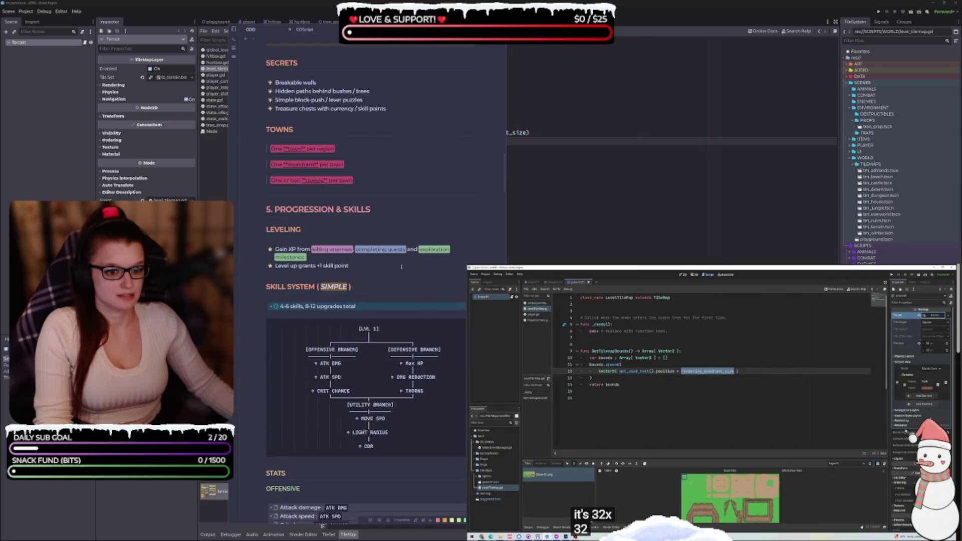
Step: Append a ninja emoji to the '5. PROGRESSION & SKILLS' heading using the emoji picker search 'nin'
{"action": "left_click", "coordinate": [387, 205]}
{"action": "key", "text": "super+period"}
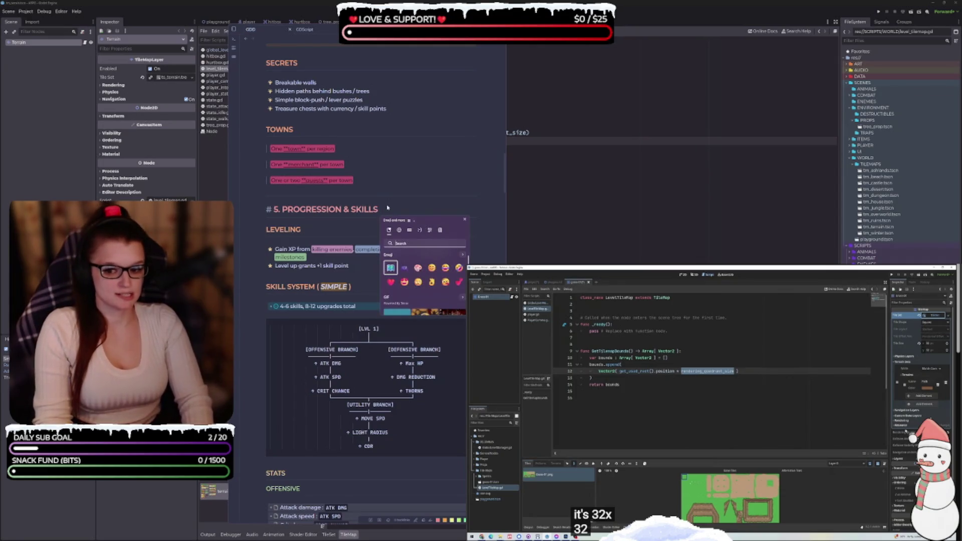
{"action": "type", "text": "tree"}
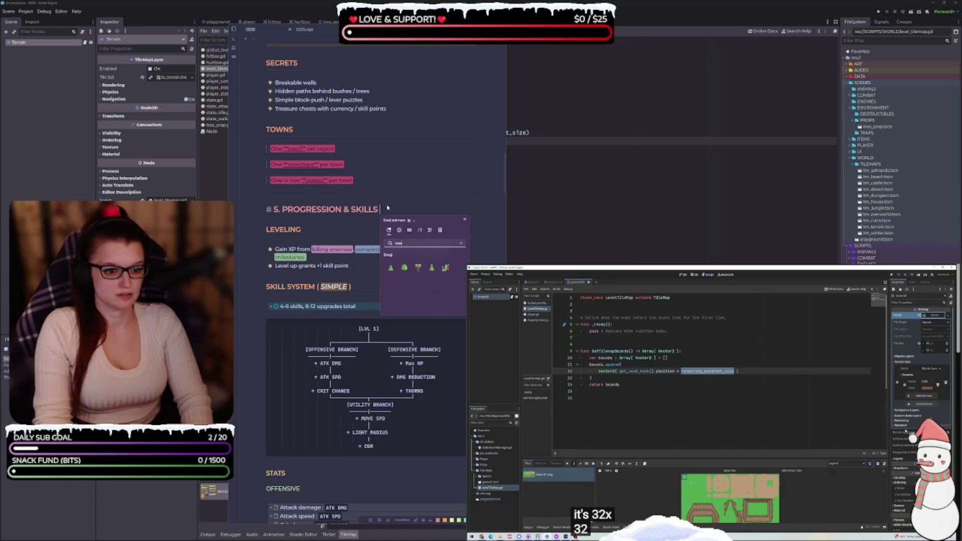
{"action": "key", "text": "BackSpace"}
{"action": "key", "text": "BackSpace"}
{"action": "key", "text": "BackSpace"}
{"action": "type", "text": "gri"}
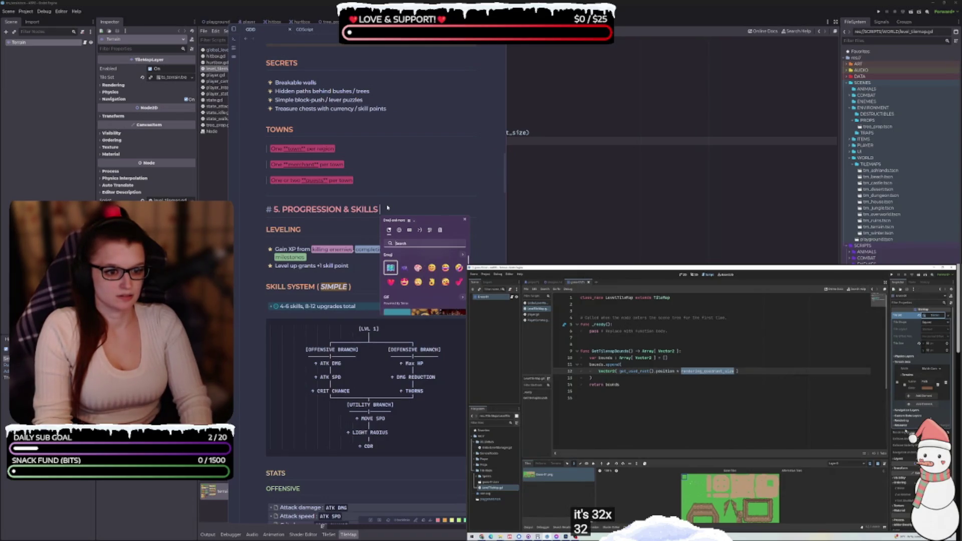
{"action": "type", "text": "ph"}
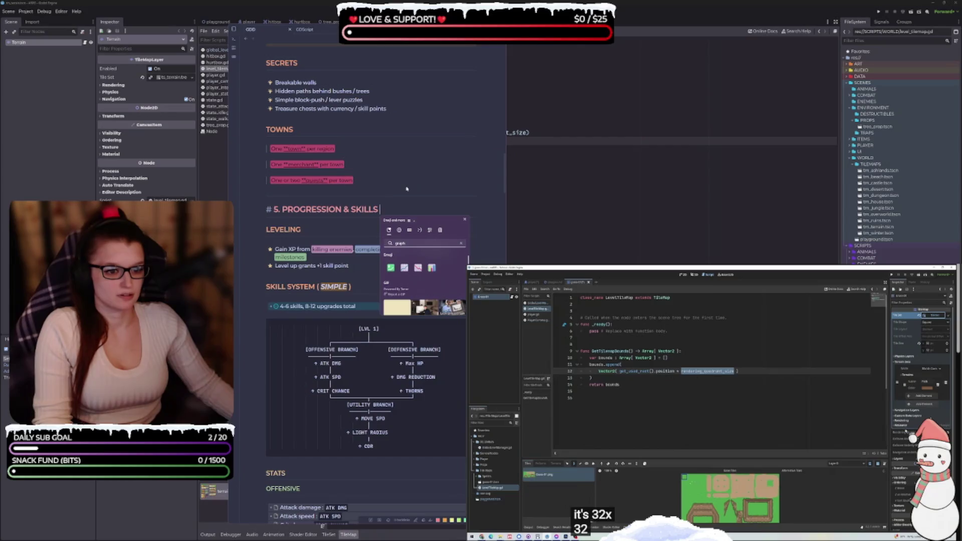
{"action": "key", "text": "BackSpace"}
{"action": "key", "text": "BackSpace"}
{"action": "key", "text": "BackSpace"}
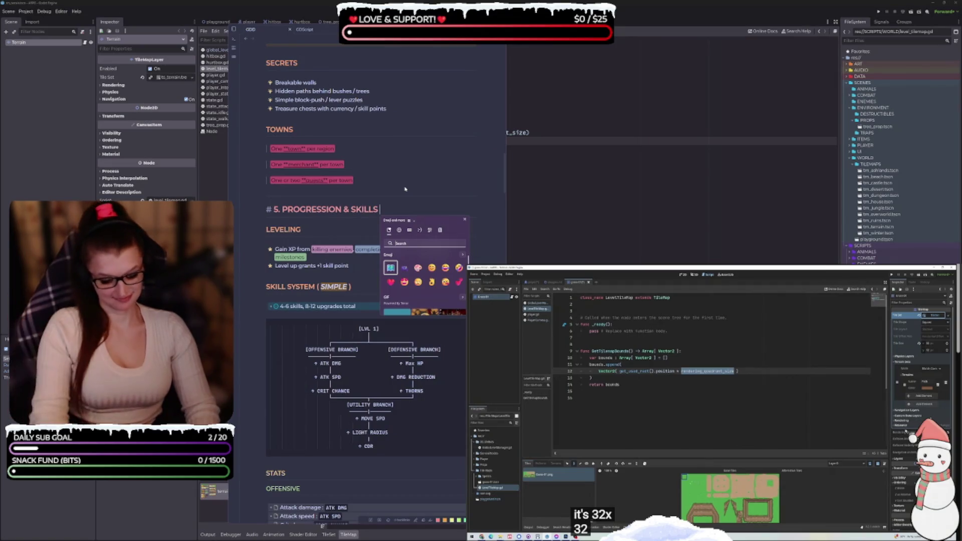
{"action": "type", "text": "level"}
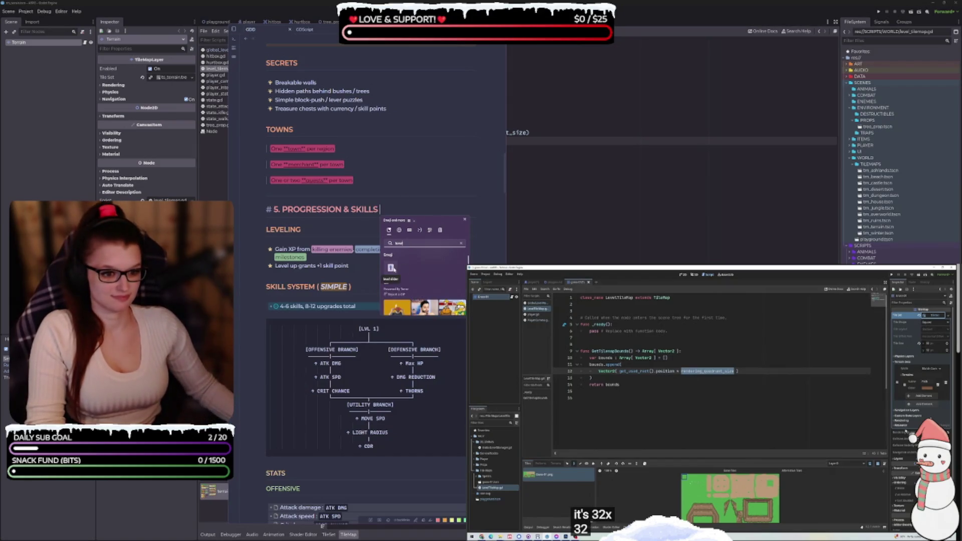
{"action": "left_click", "coordinate": [391, 268]}
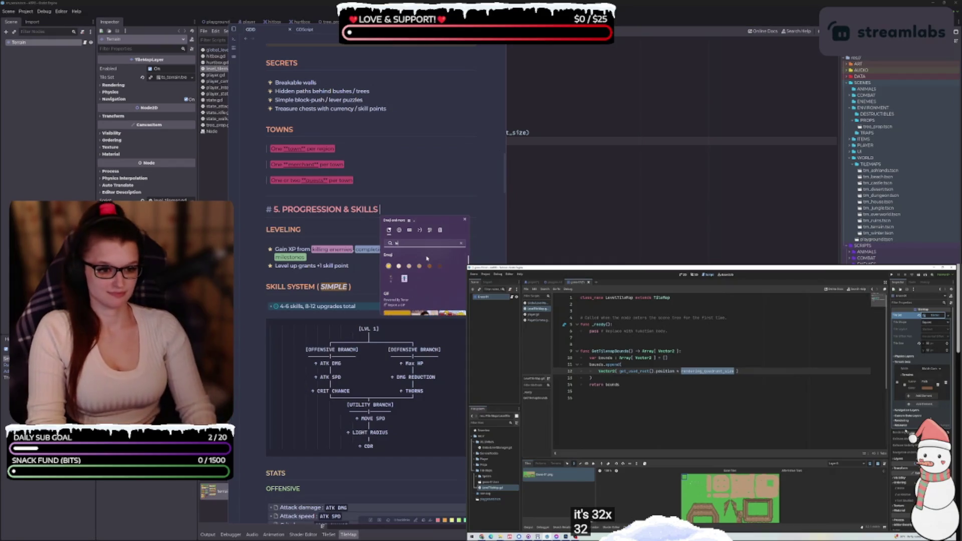
{"action": "type", "text": "skill"}
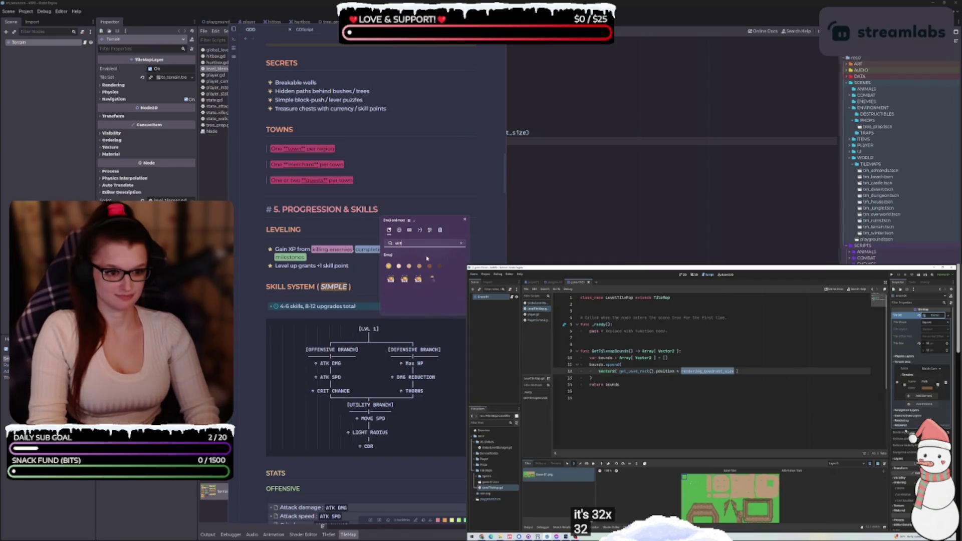
{"action": "key", "text": "BackSpace"}
{"action": "key", "text": "BackSpace"}
{"action": "key", "text": "BackSpace"}
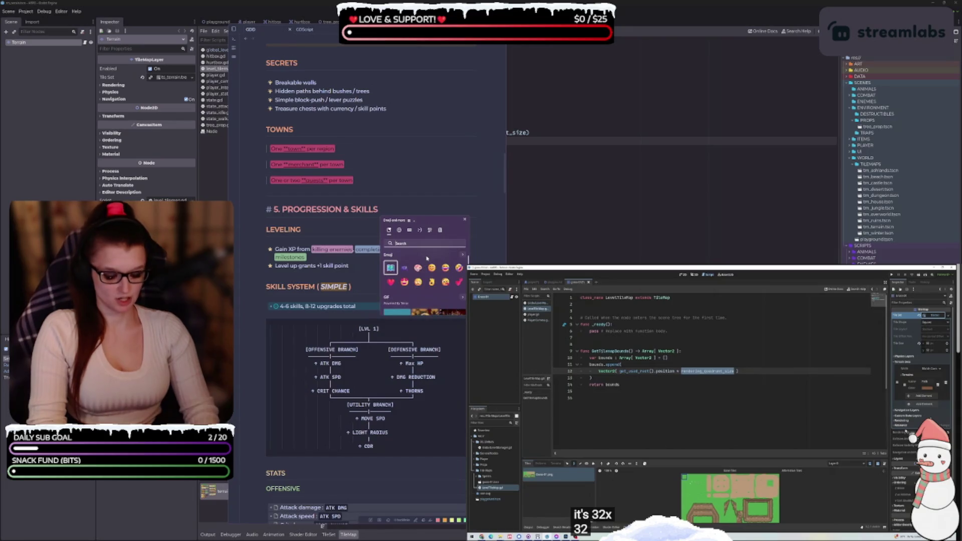
{"action": "type", "text": "nin"}
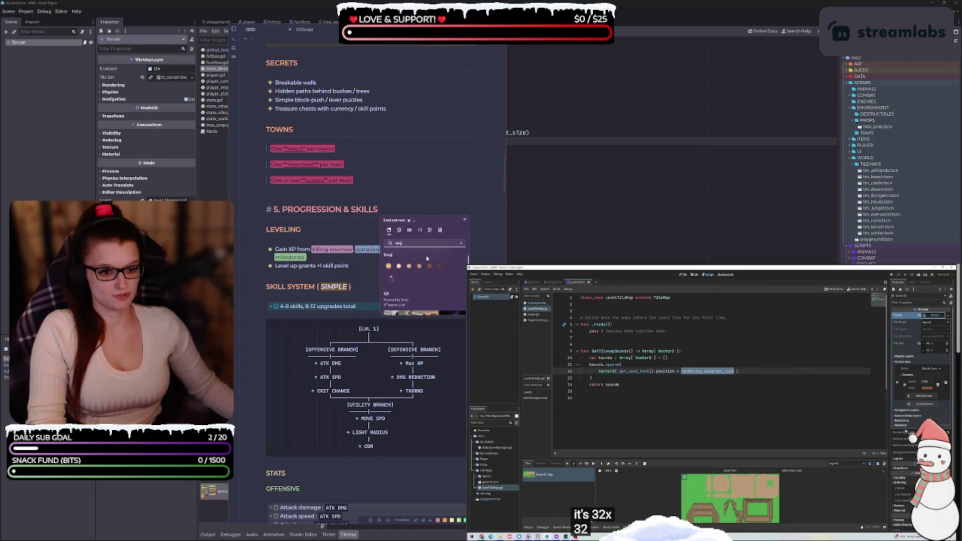
{"action": "left_click", "coordinate": [391, 278]}
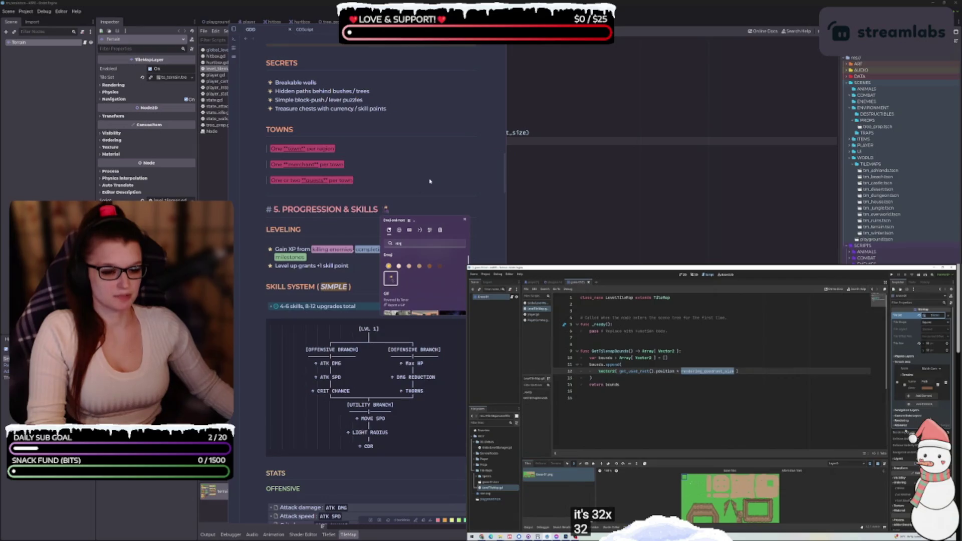
{"action": "key", "text": "Escape"}
{"action": "scroll", "coordinate": [425, 227], "scroll_direction": "down", "scroll_amount": 10}
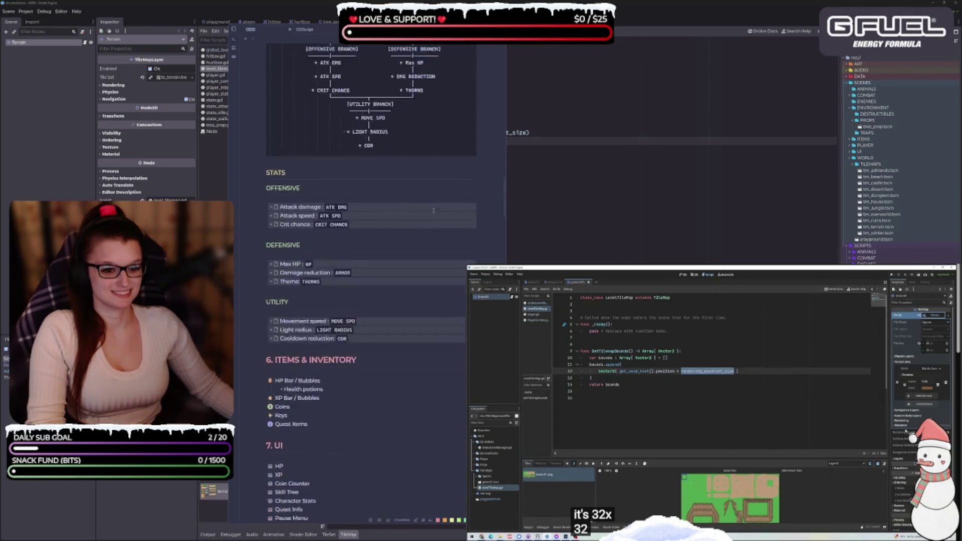
Step: Add a backpack emoji to the end of the '6. ITEMS & INVENTORY' heading
{"action": "left_click", "coordinate": [386, 213]}
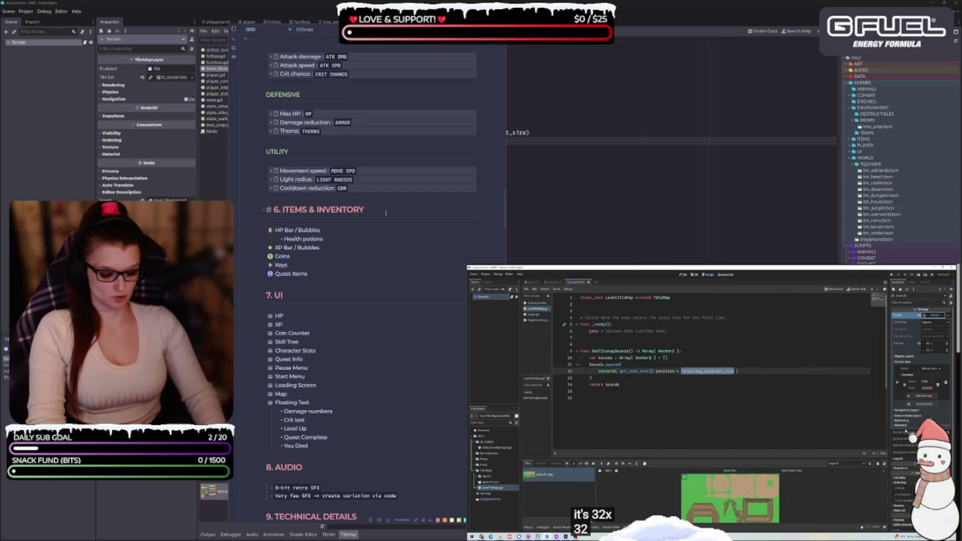
{"action": "key", "text": "super+period"}
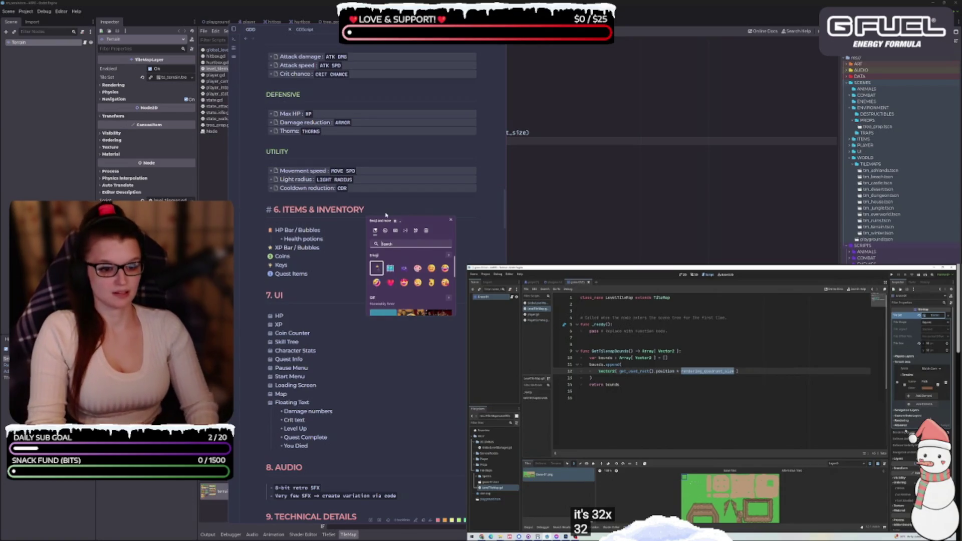
{"action": "type", "text": "item"}
{"action": "key", "text": "BackSpace"}
{"action": "key", "text": "BackSpace"}
{"action": "key", "text": "BackSpace"}
{"action": "type", "text": "bag"}
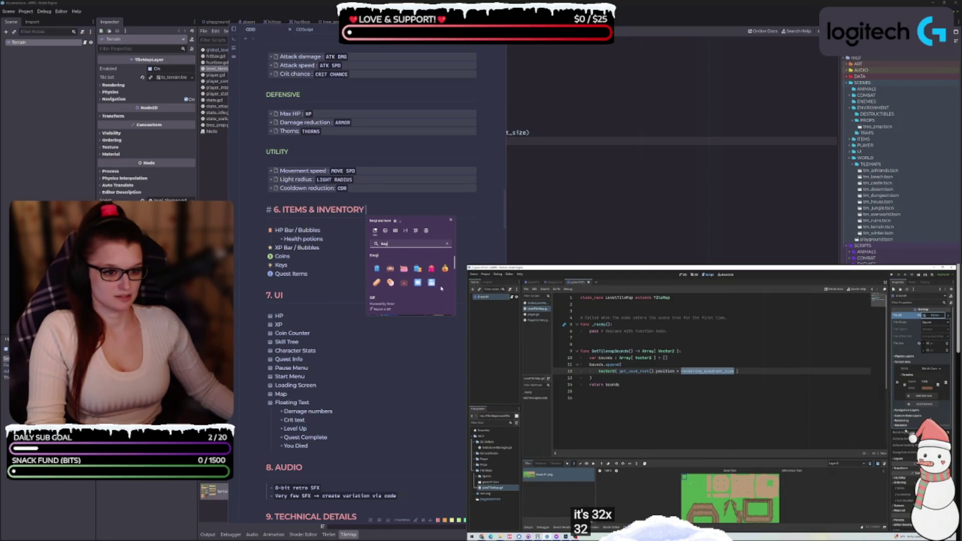
{"action": "key", "text": "BackSpace"}
{"action": "key", "text": "BackSpace"}
{"action": "key", "text": "BackSpace"}
{"action": "type", "text": "back"}
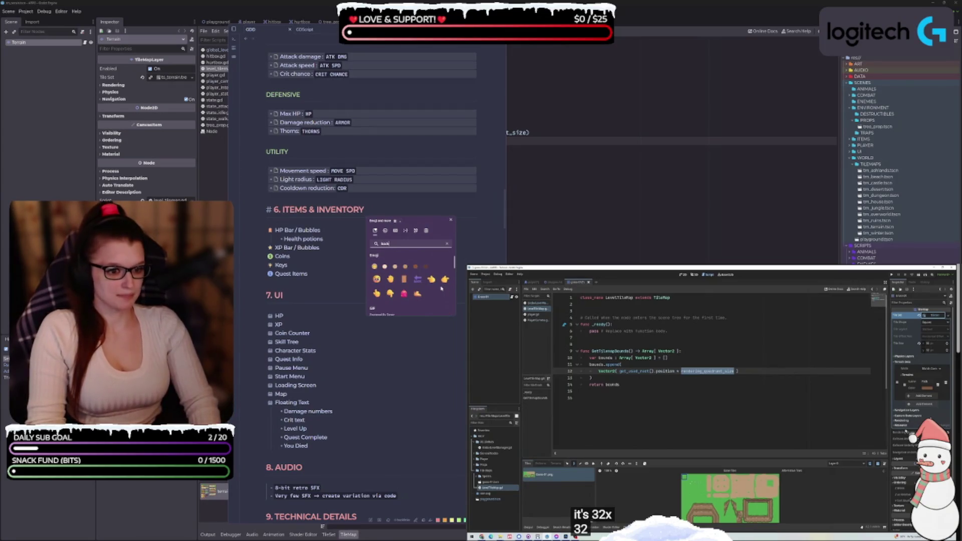
{"action": "left_click", "coordinate": [403, 293]}
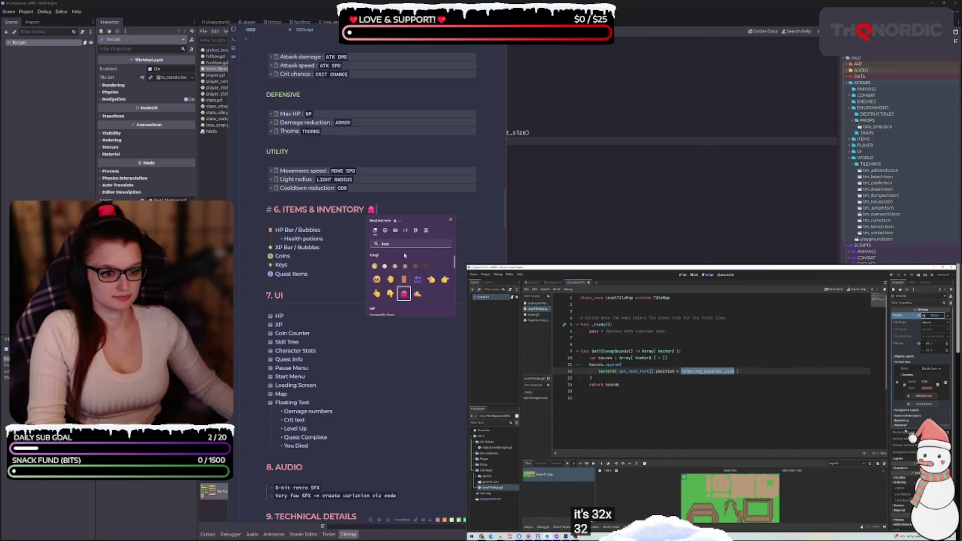
{"action": "key", "text": "Escape"}
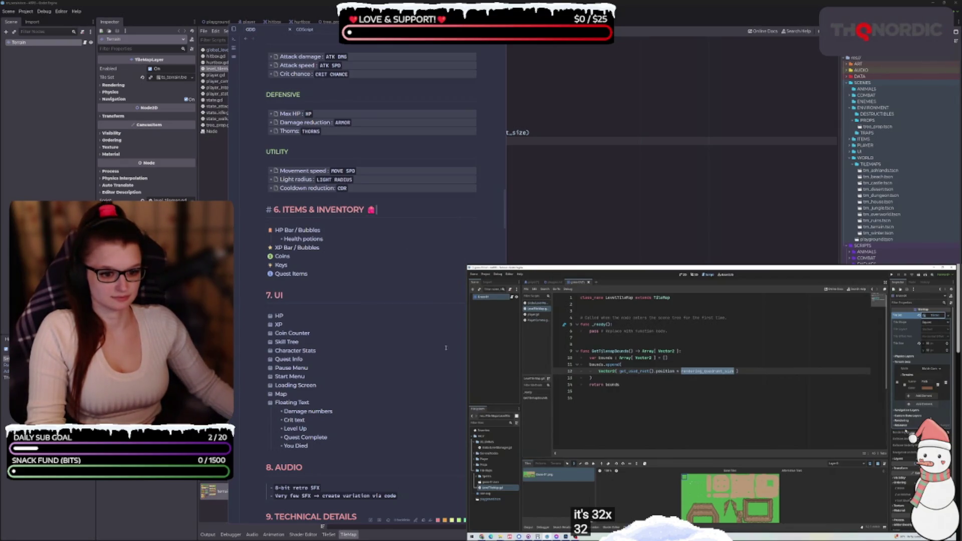
{"action": "scroll", "coordinate": [340, 268], "scroll_direction": "down", "scroll_amount": 4}
Step: Add a speaker emoji to the end of the '8. AUDIO' heading
{"action": "left_click", "coordinate": [340, 268]}
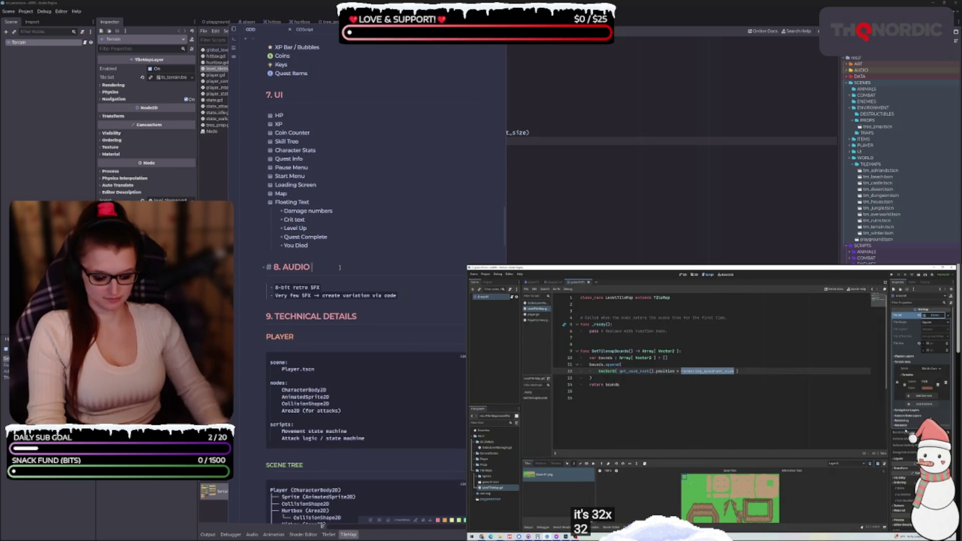
{"action": "key", "text": "super+period"}
{"action": "type", "text": "audio"}
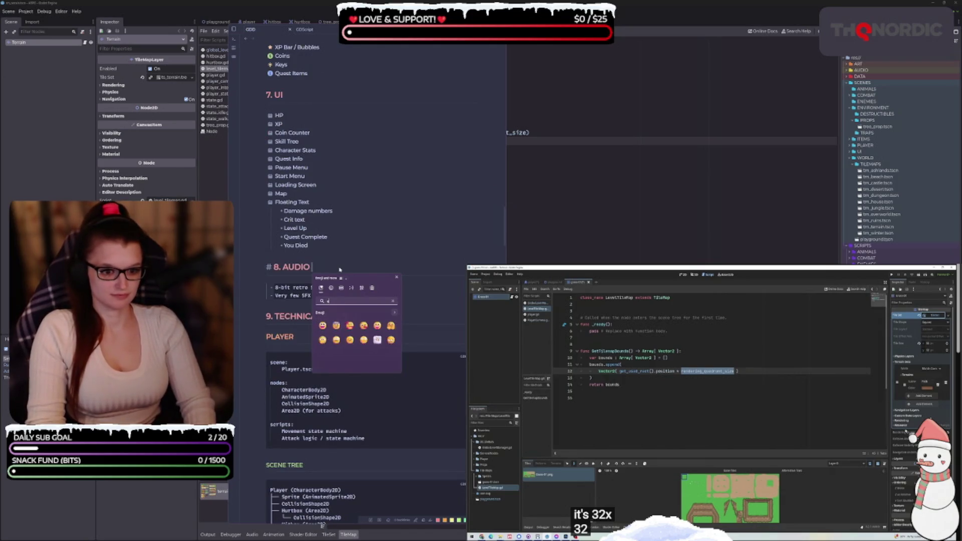
{"action": "key", "text": "Down"}
{"action": "key", "text": "Down"}
{"action": "key", "text": "Right"}
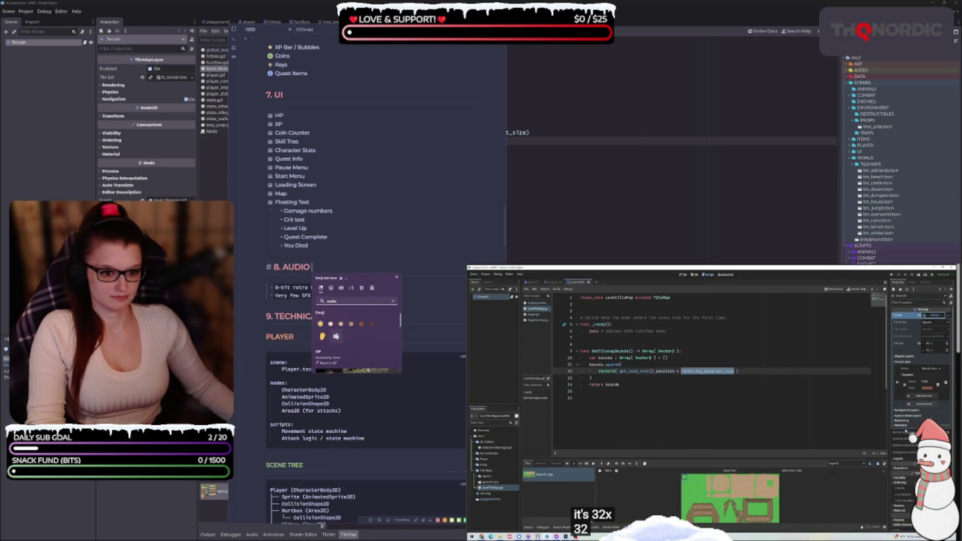
{"action": "key", "text": "Return"}
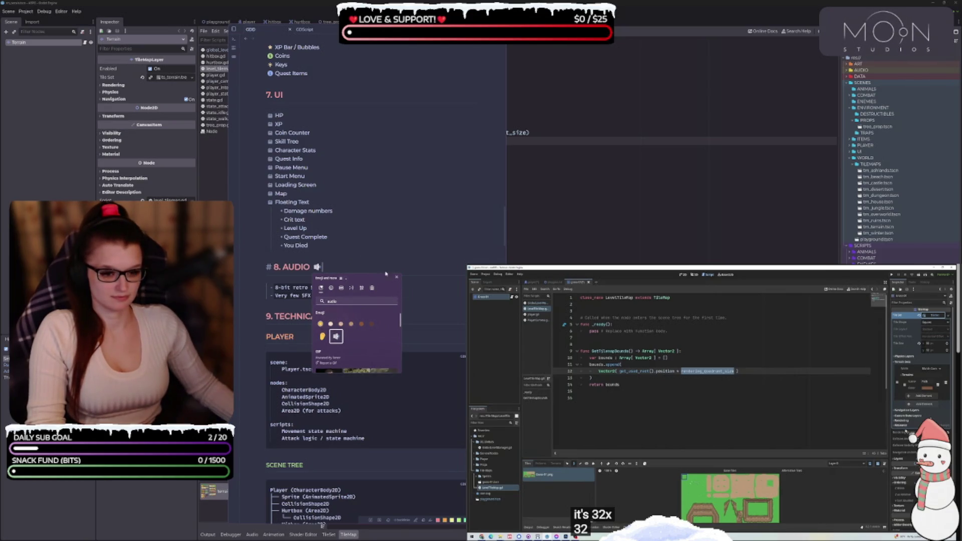
{"action": "key", "text": "Escape"}
Step: Add a nerd-face emoji to the end of the '9. TECHNICAL DETAILS' heading
{"action": "left_click", "coordinate": [402, 316]}
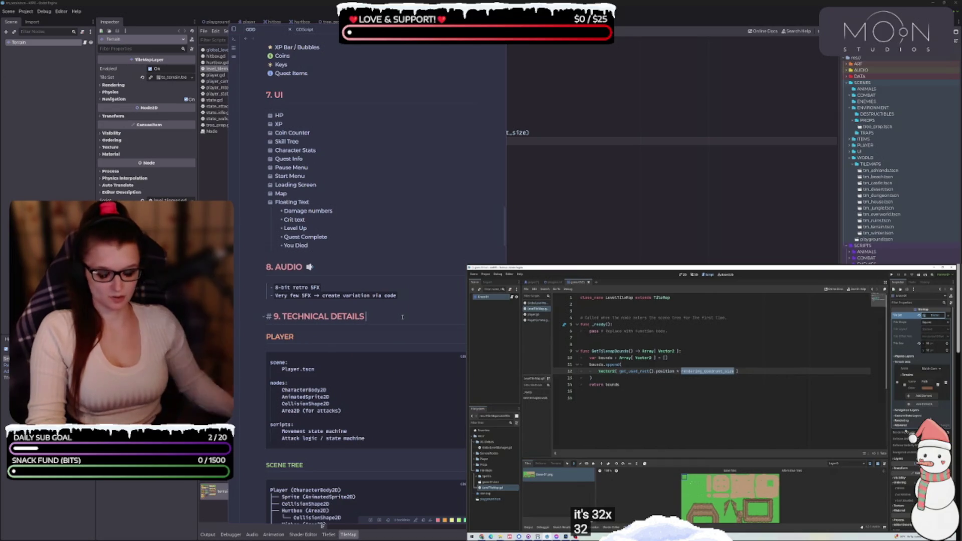
{"action": "key", "text": "super+period"}
{"action": "type", "text": "nerd"}
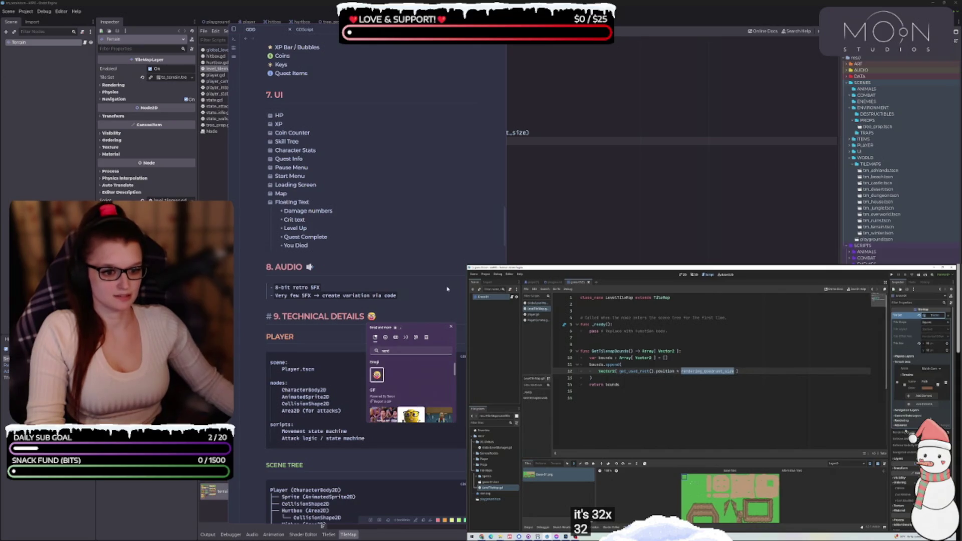
{"action": "key", "text": "Return"}
{"action": "scroll", "coordinate": [427, 308], "scroll_direction": "down", "scroll_amount": 15}
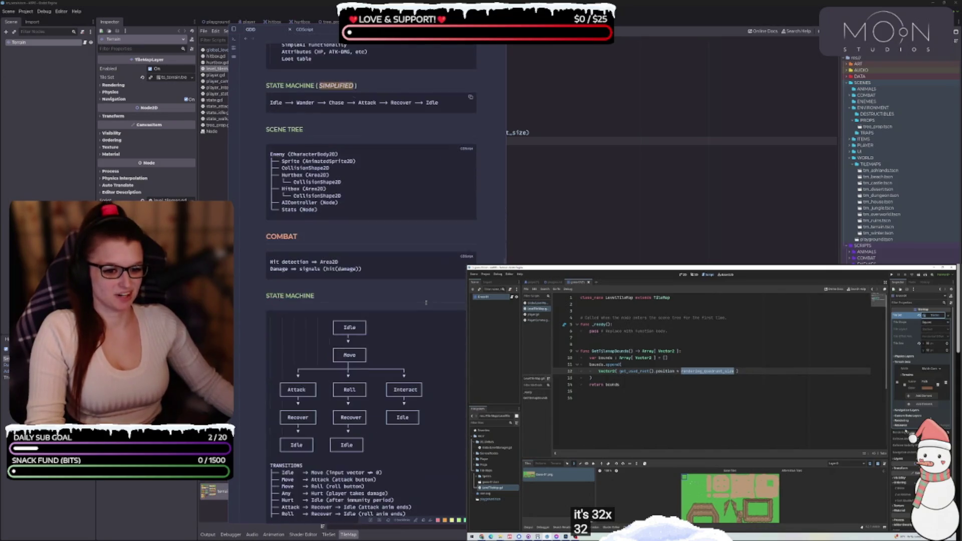
Step: Scroll down through the GDD note to review the decorated headings, then back up
{"action": "scroll", "coordinate": [422, 299], "scroll_direction": "down", "scroll_amount": 10}
{"action": "scroll", "coordinate": [415, 300], "scroll_direction": "down", "scroll_amount": 10}
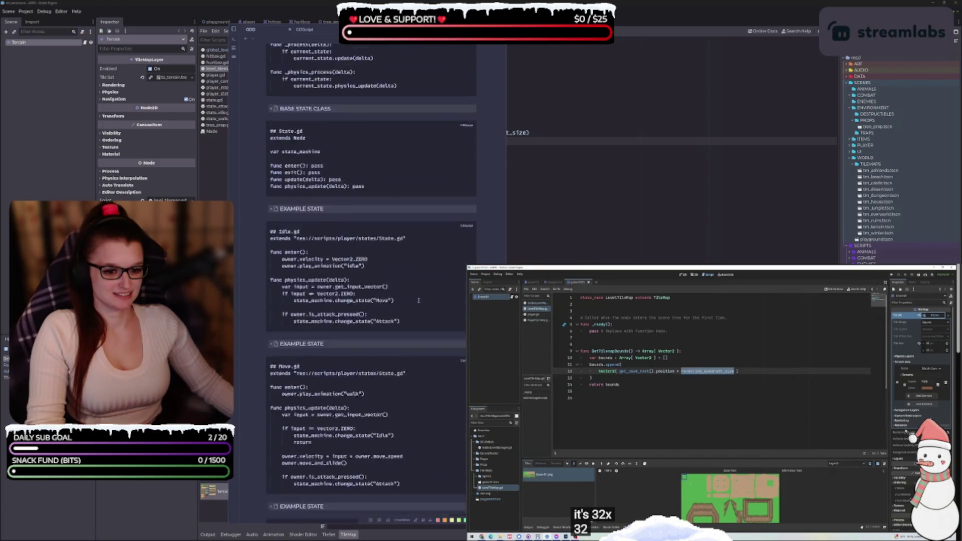
{"action": "scroll", "coordinate": [410, 300], "scroll_direction": "down", "scroll_amount": 15}
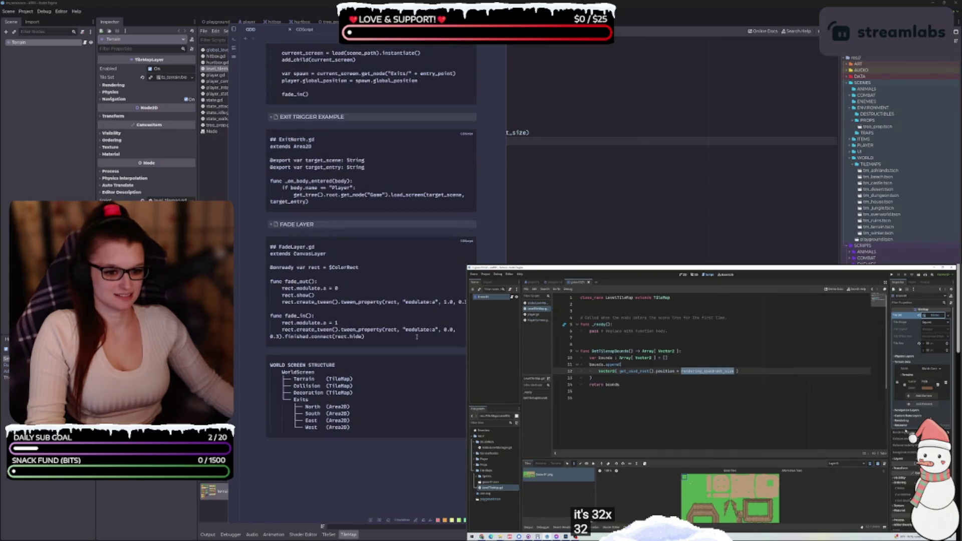
{"action": "scroll", "coordinate": [491, 45], "scroll_direction": "up", "scroll_amount": 20}
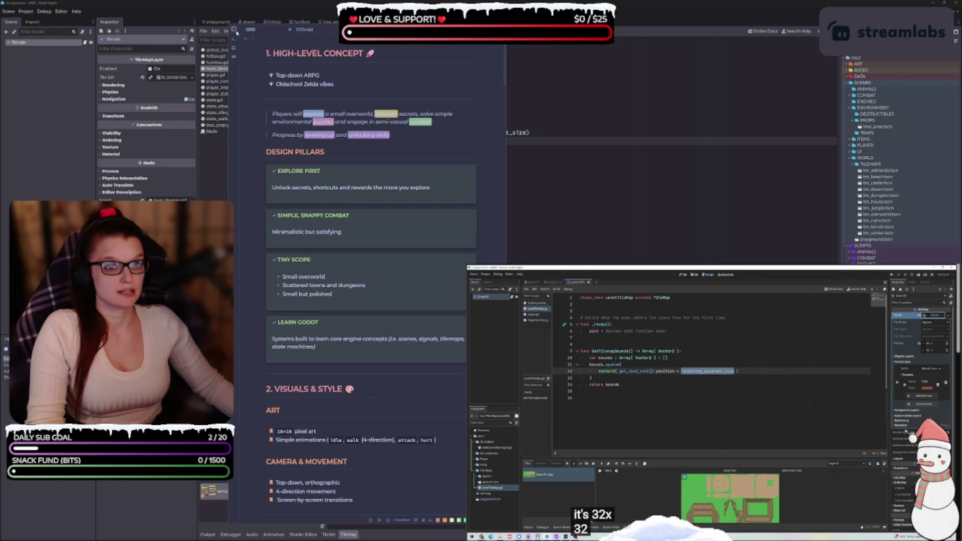
Step: Toggle Obsidian's files and outline sidebar open and closed, then switch back to Godot
{"action": "left_click", "coordinate": [234, 29]}
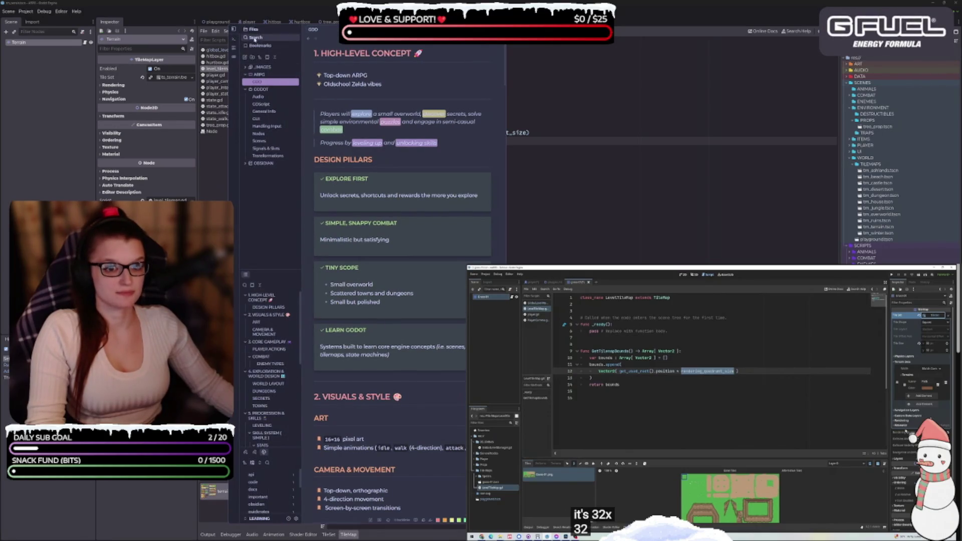
{"action": "left_click", "coordinate": [233, 29]}
{"action": "key", "text": "alt+Tab"}
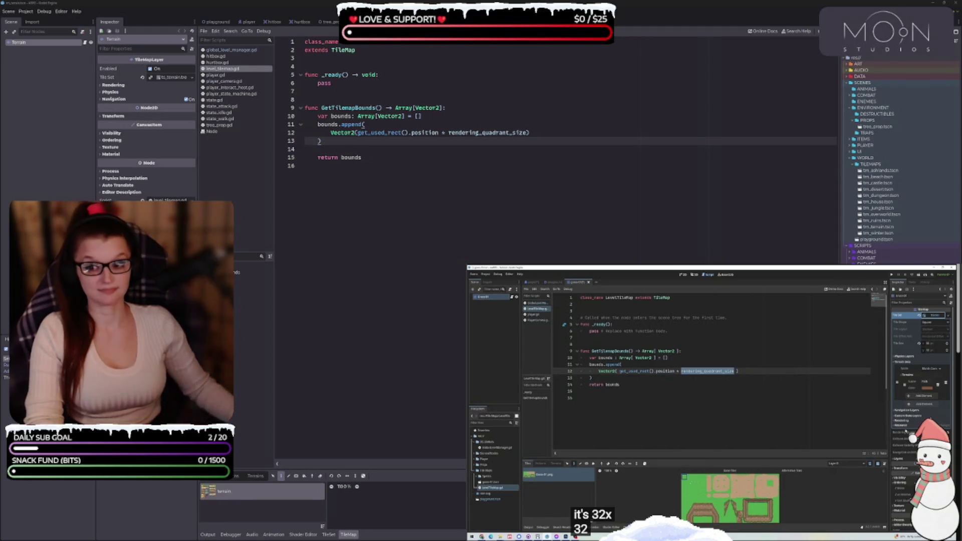
Step: Play a stretch of the reference tutorial video, then pause it
{"action": "key", "text": "space"}
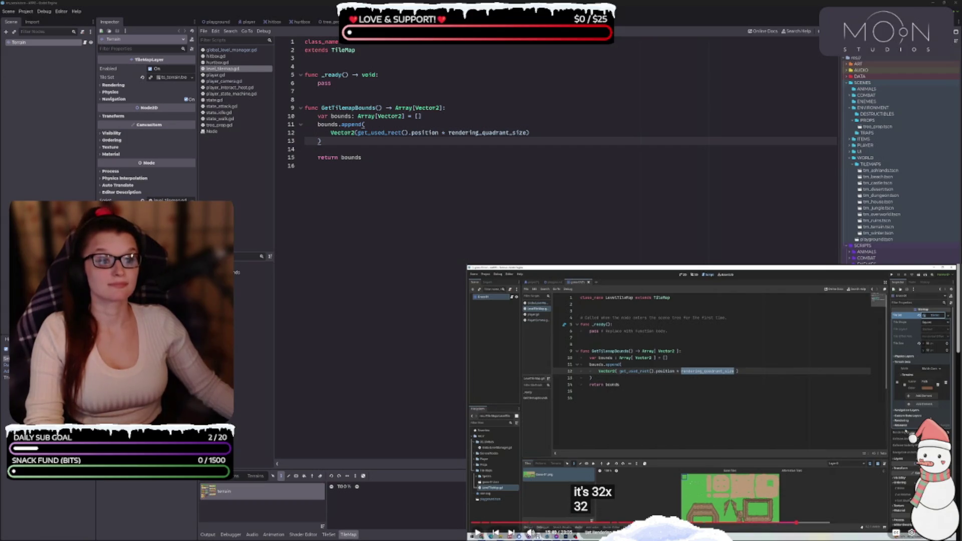
{"action": "left_click", "coordinate": [706, 414]}
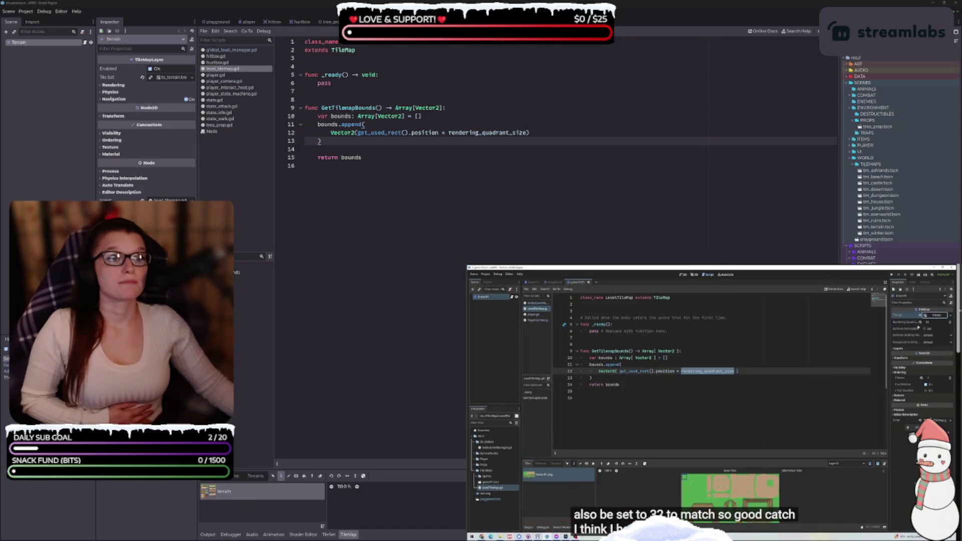
{"action": "left_click", "coordinate": [696, 393]}
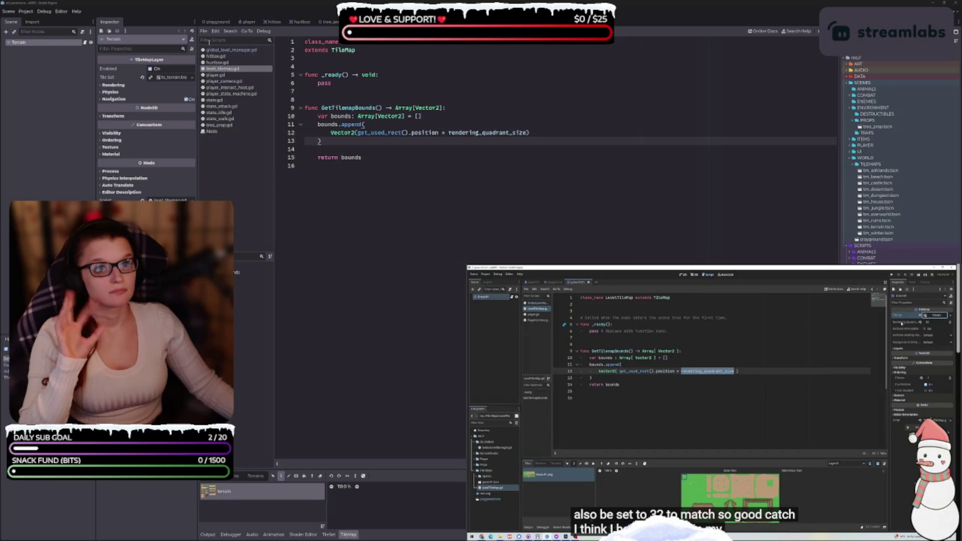
Step: Expand the Terrain TileMap's Rendering section and check Rendering Quadrant size is 16
{"action": "left_click", "coordinate": [47, 43]}
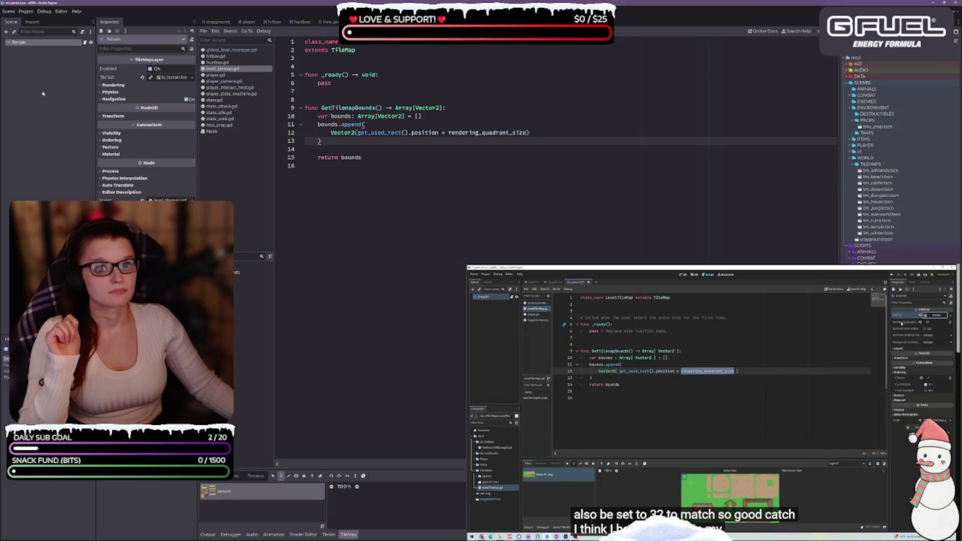
{"action": "left_click", "coordinate": [102, 86]}
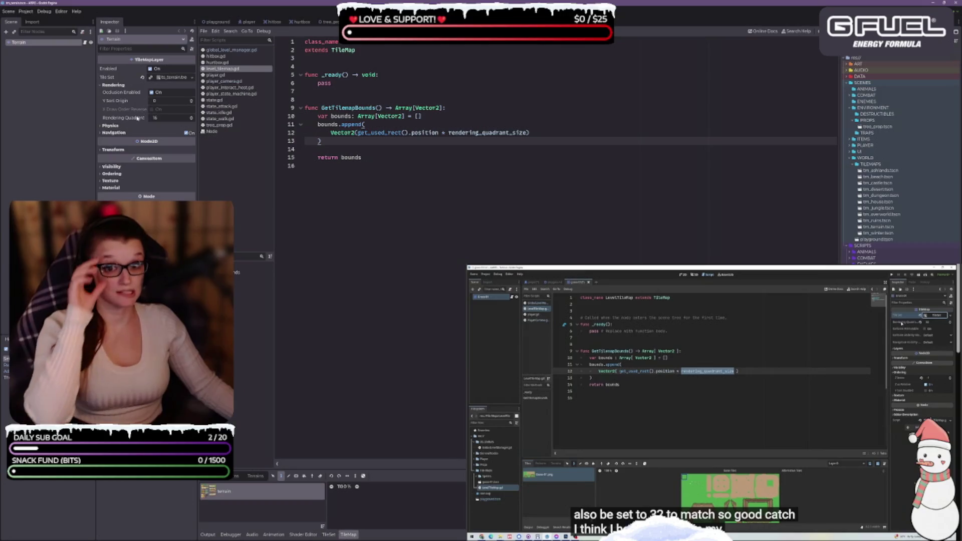
{"action": "mouse_move", "coordinate": [131, 121]}
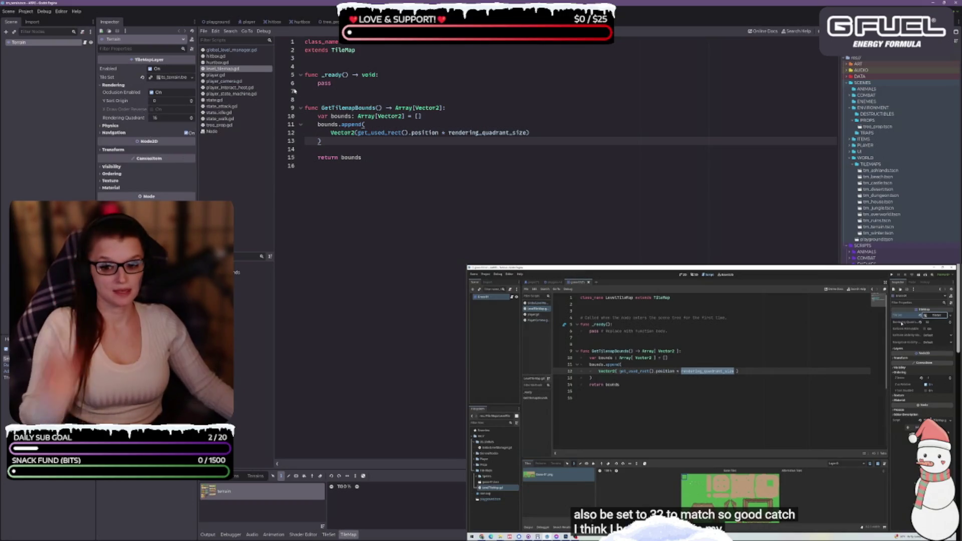
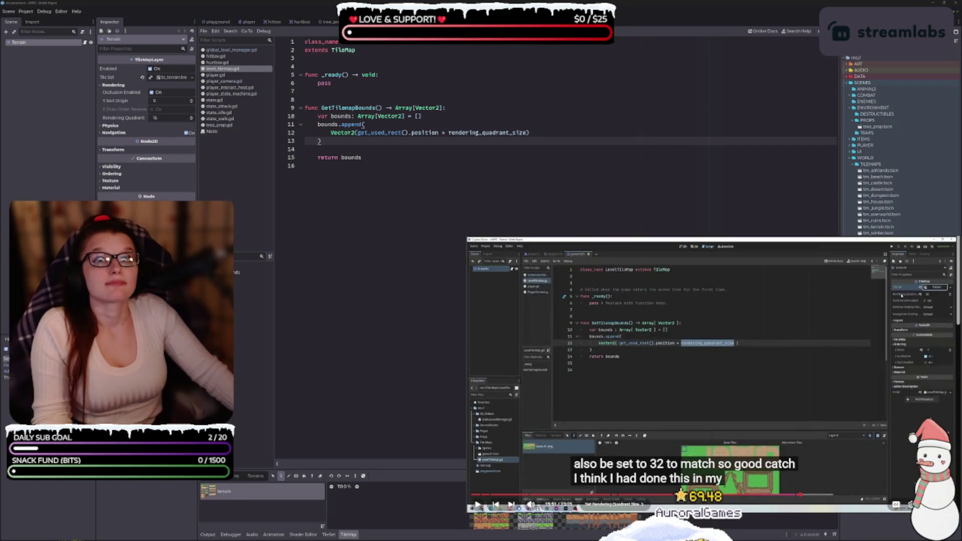
Step: Resume the tutorial video, then return to level_tilemap.gd on the line after the first append
{"action": "left_click", "coordinate": [591, 492]}
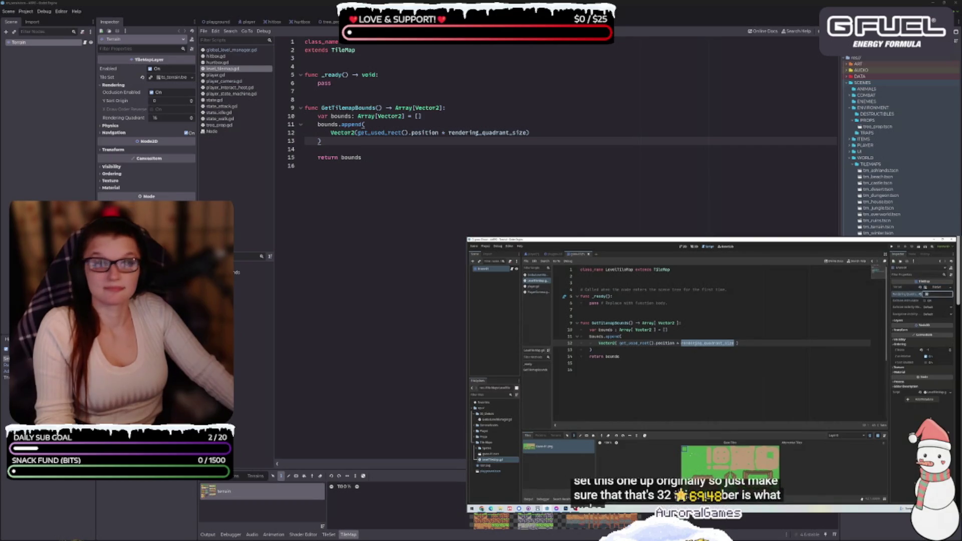
{"action": "mouse_move", "coordinate": [591, 492]}
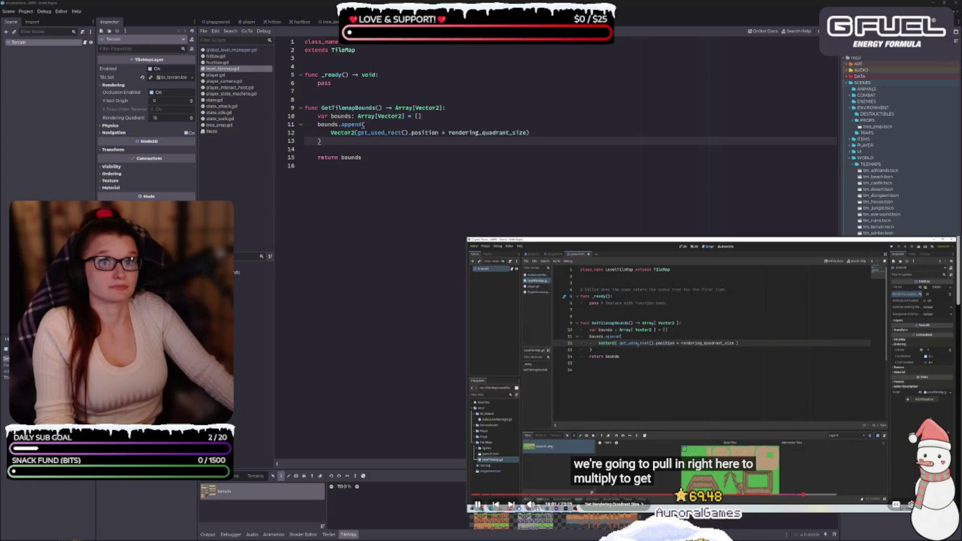
{"action": "left_click", "coordinate": [569, 131]}
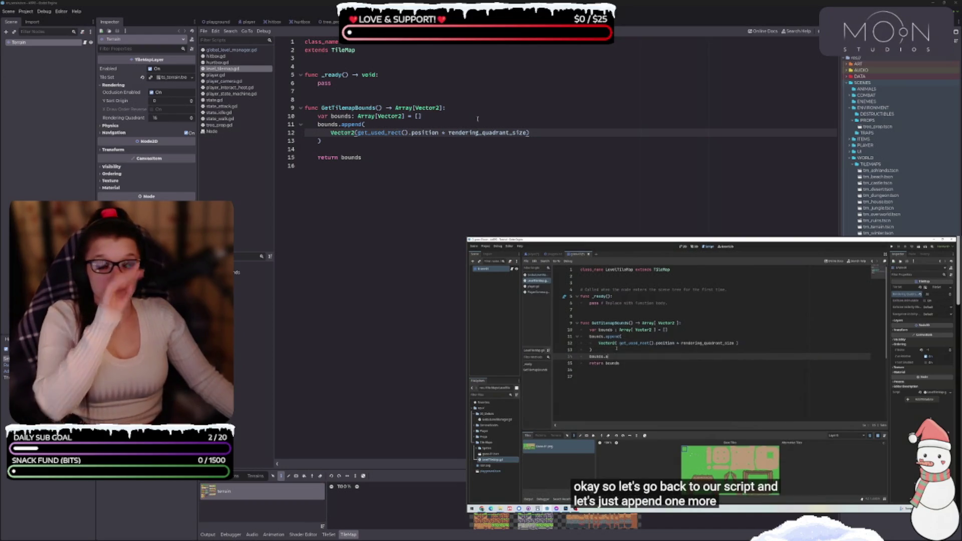
{"action": "left_click", "coordinate": [351, 148]}
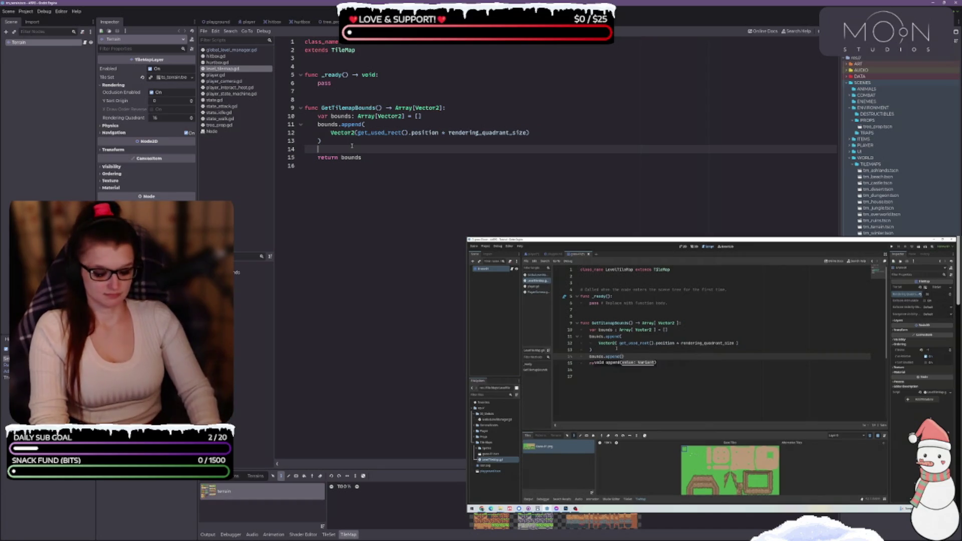
Step: Add bounds.append(Vector2(get_used_rect().end * rendering_quadrant_size)) to GetTilemapBounds
{"action": "type", "text": "bound"}
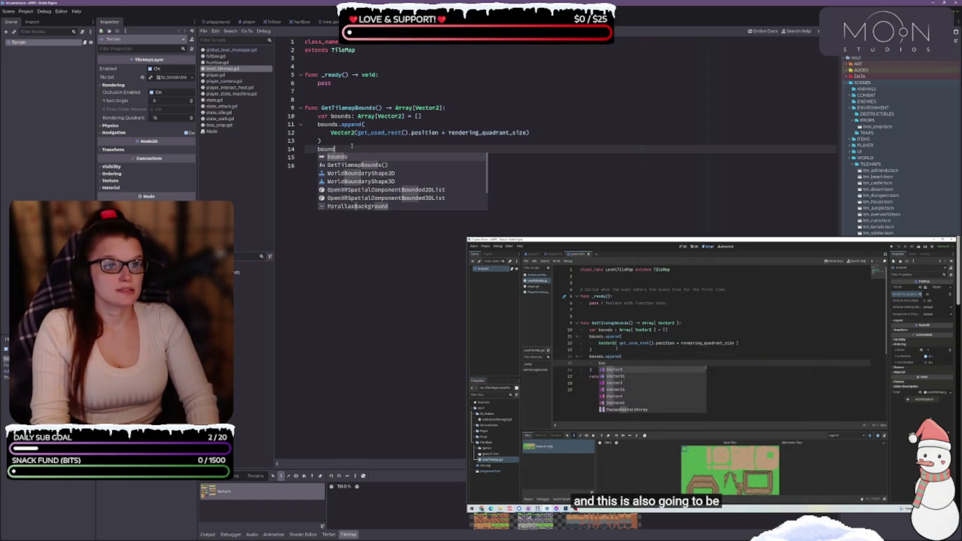
{"action": "type", "text": "s.apped"}
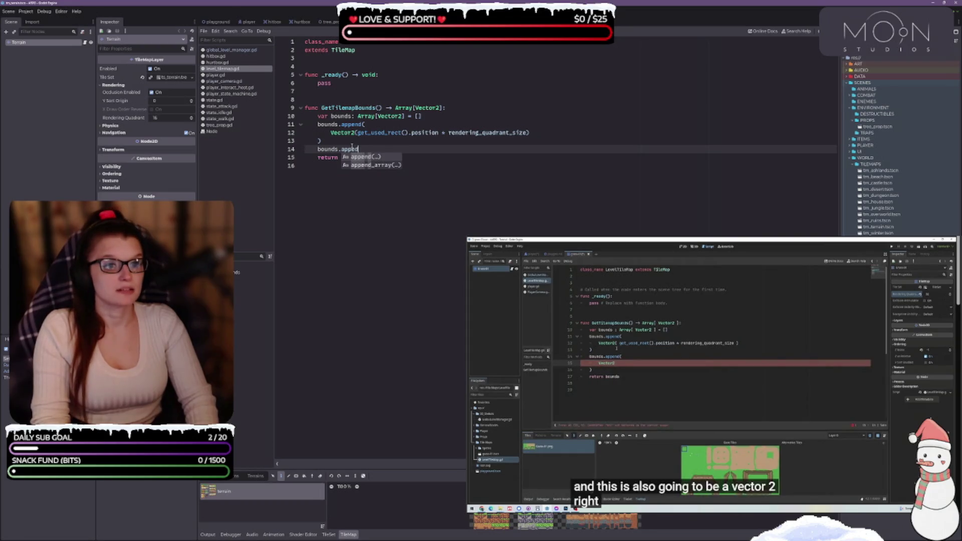
{"action": "key", "text": "Return"}
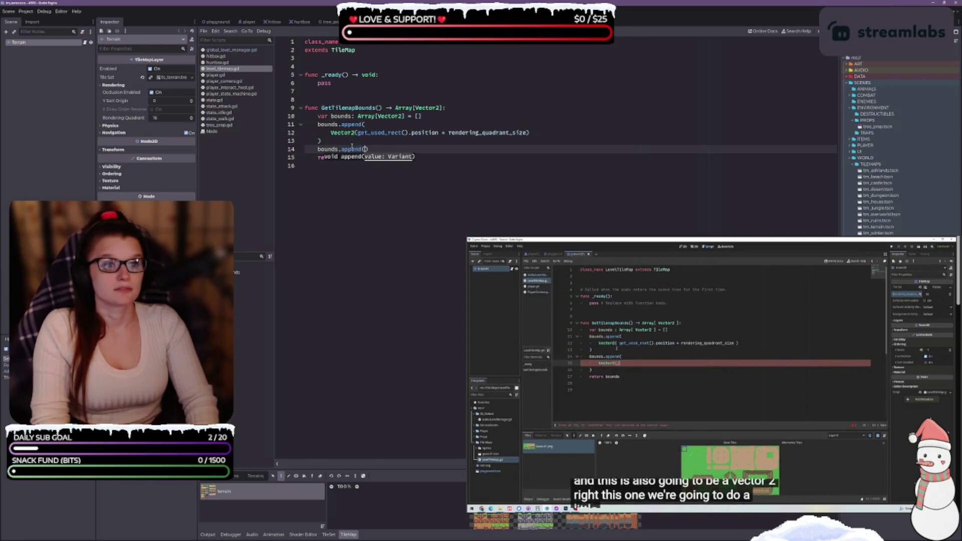
{"action": "type", "text": "("}
{"action": "key", "text": "Return"}
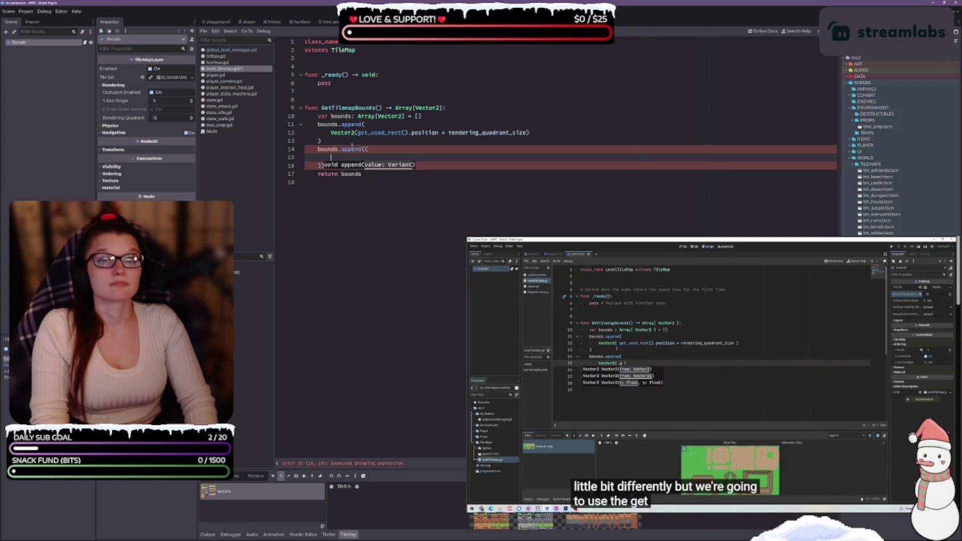
{"action": "type", "text": "Ve"}
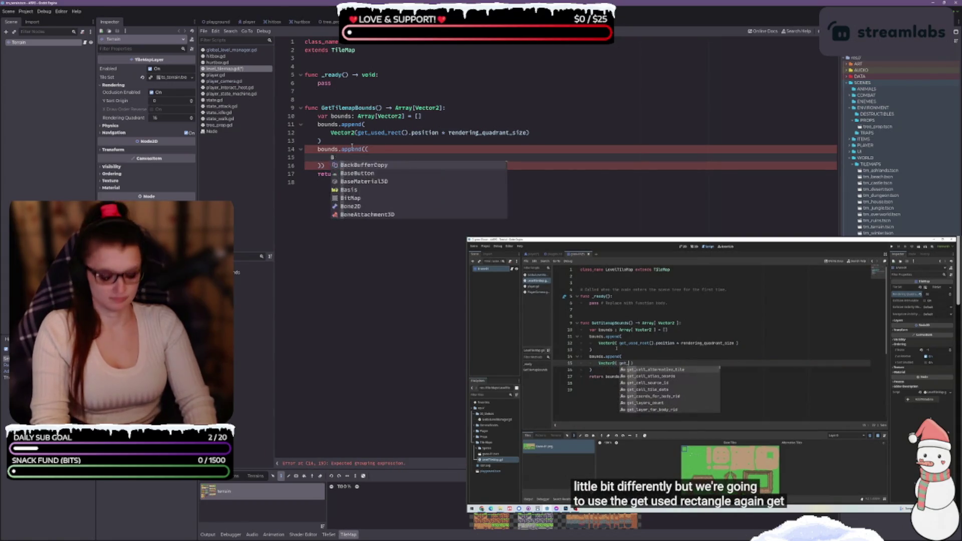
{"action": "type", "text": "ctor2"}
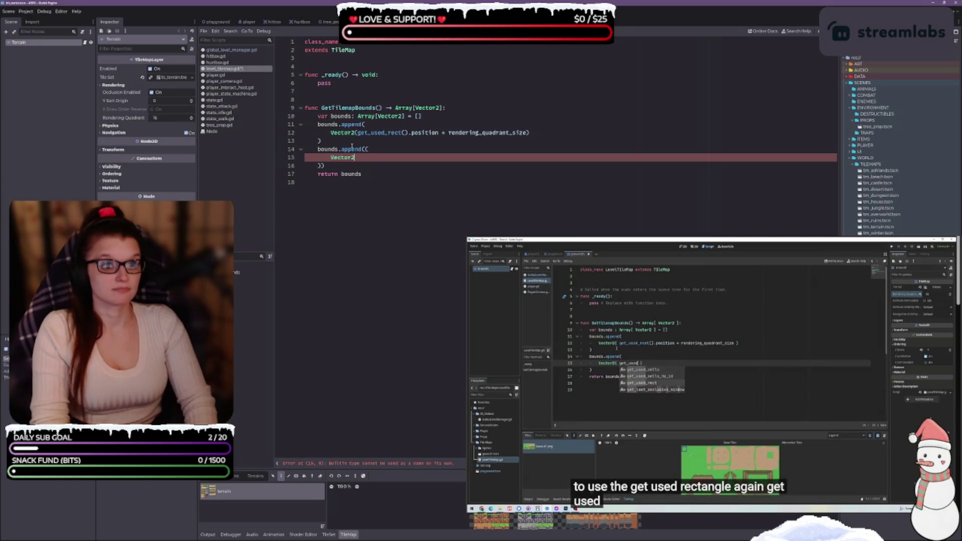
{"action": "type", "text": "(get"}
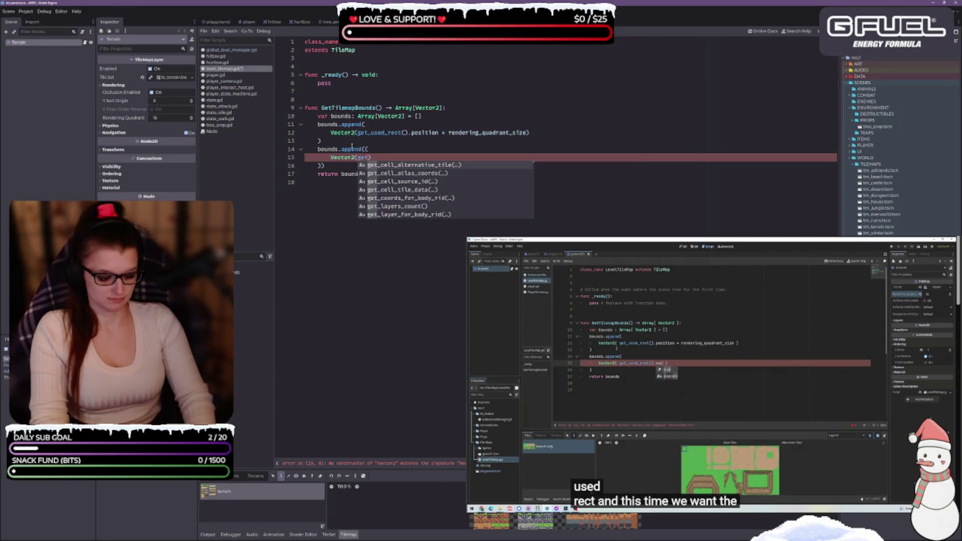
{"action": "type", "text": "_used_r"}
{"action": "key", "text": "Return"}
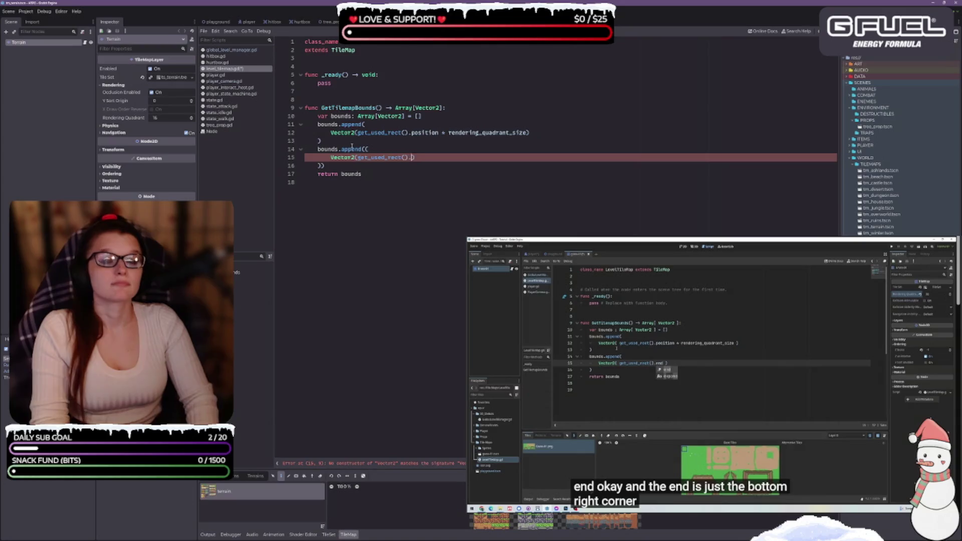
{"action": "type", "text": "end"}
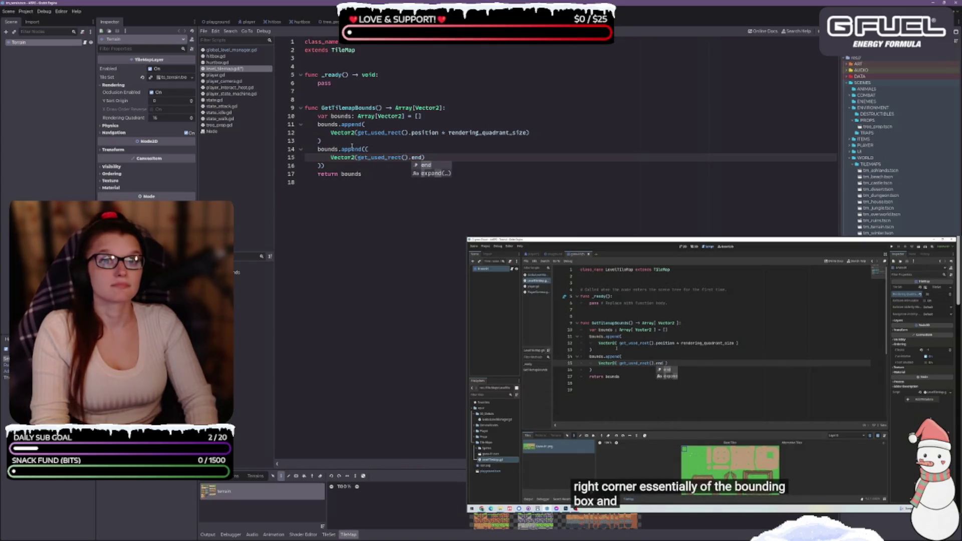
{"action": "type", "text": " * "}
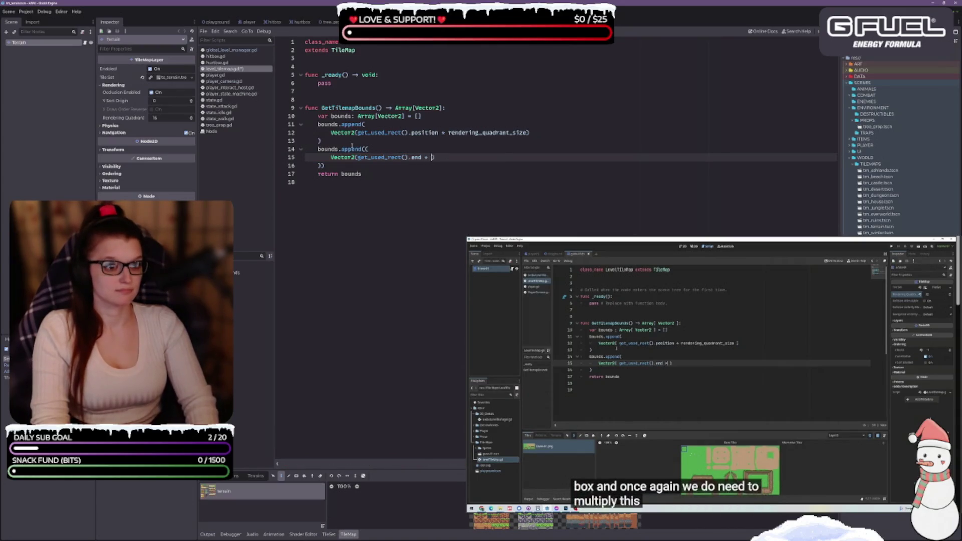
{"action": "type", "text": "render"}
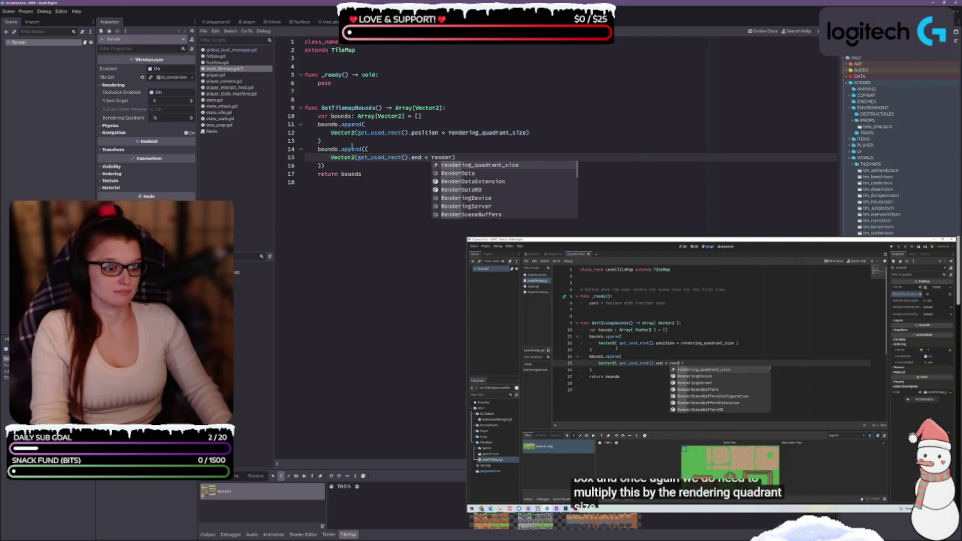
{"action": "key", "text": "Return"}
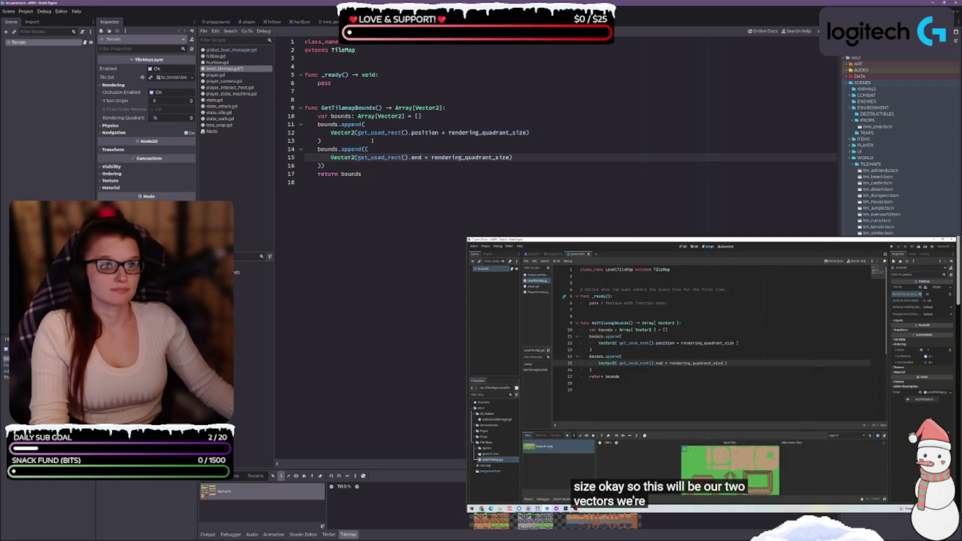
Step: Pause the video, remove the extra parenthesis from the append call, and save the script
{"action": "key", "text": "XF86AudioPlay"}
{"action": "left_click", "coordinate": [371, 147]}
{"action": "key", "text": "Down"}
{"action": "key", "text": "Down"}
{"action": "key", "text": "BackSpace"}
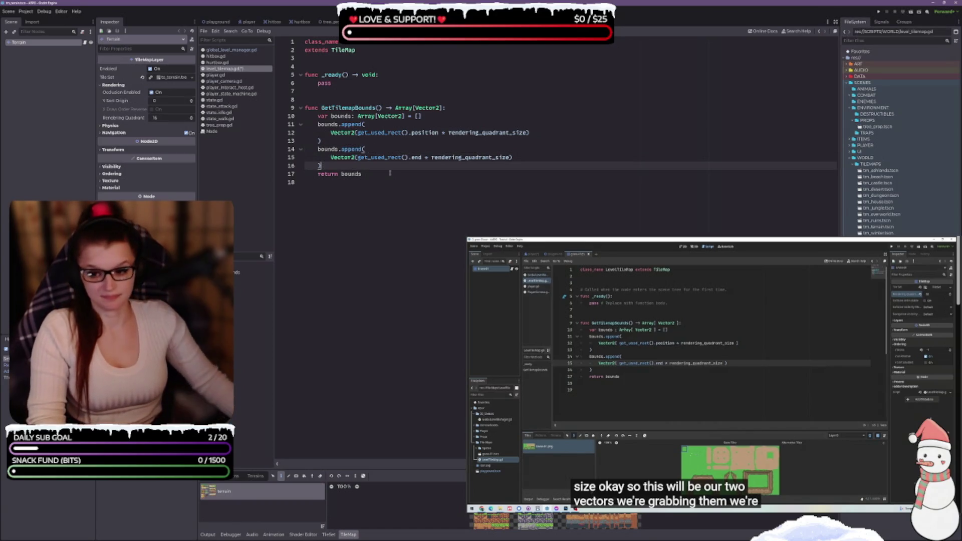
{"action": "key", "text": "ctrl+s"}
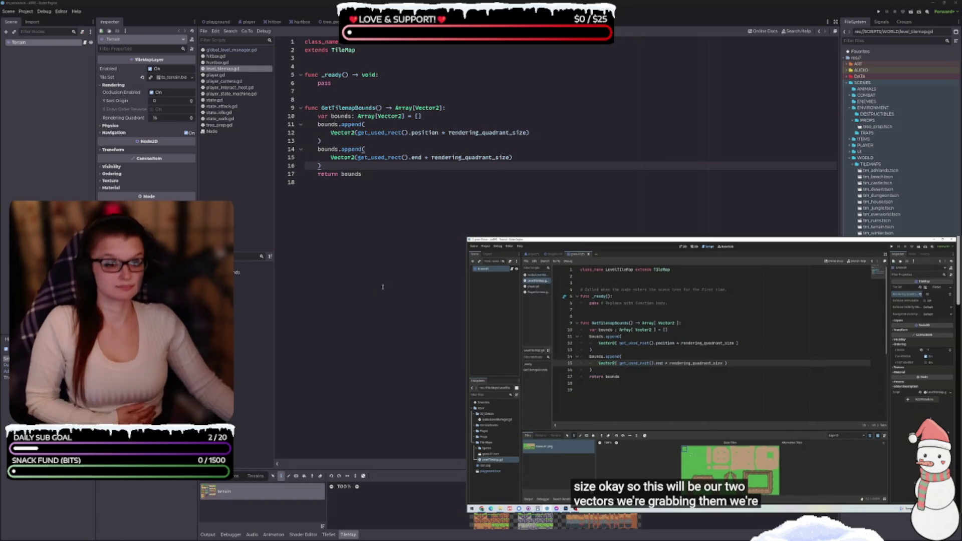
{"action": "mouse_move", "coordinate": [910, 501]}
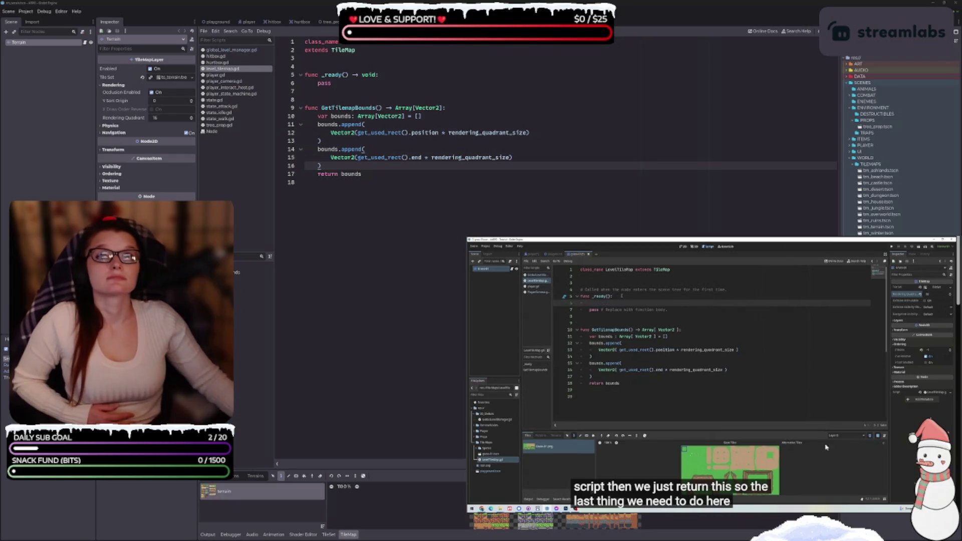
{"action": "left_click", "coordinate": [387, 78]}
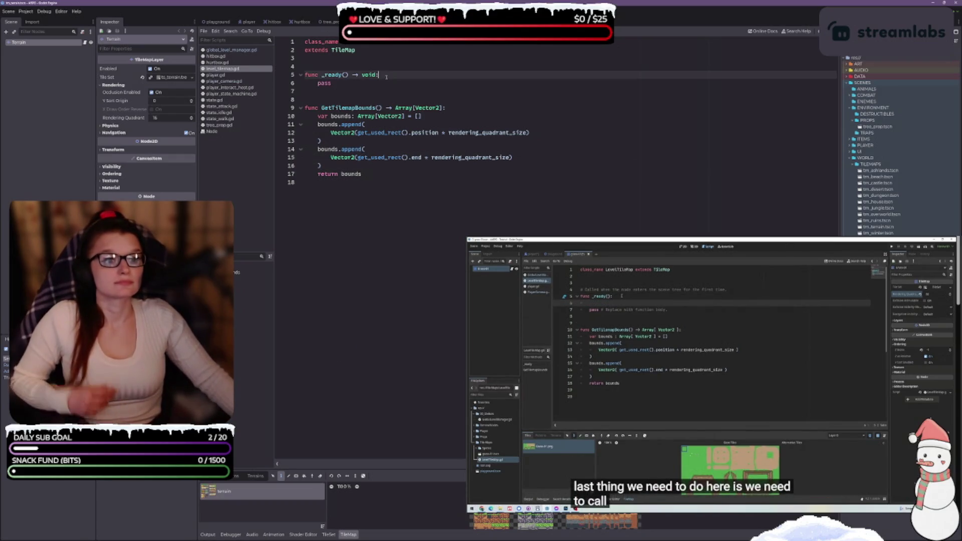
Step: In _ready, add LevelManager.ChangeTilemapBounds(GetTilemapBounds()) above pass
{"action": "key", "text": "Return"}
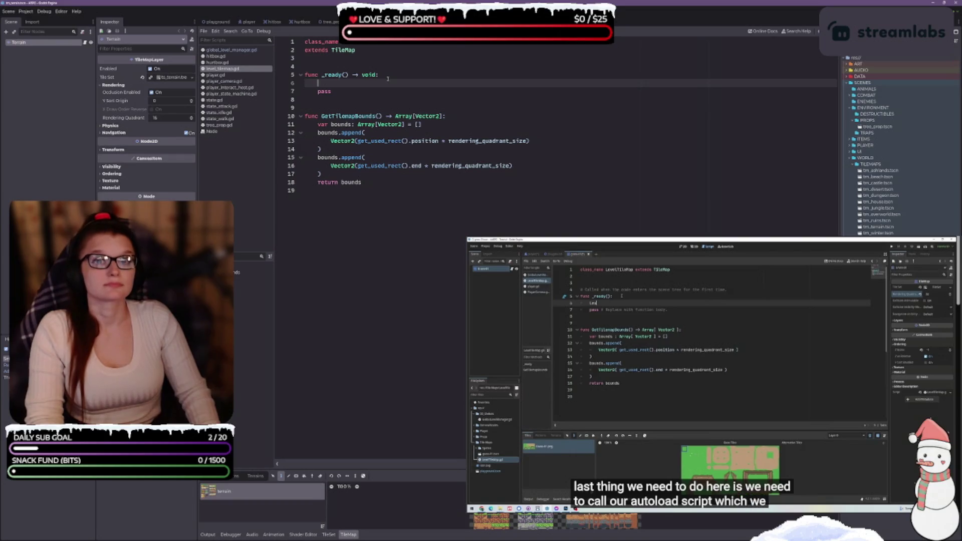
{"action": "type", "text": "Level"}
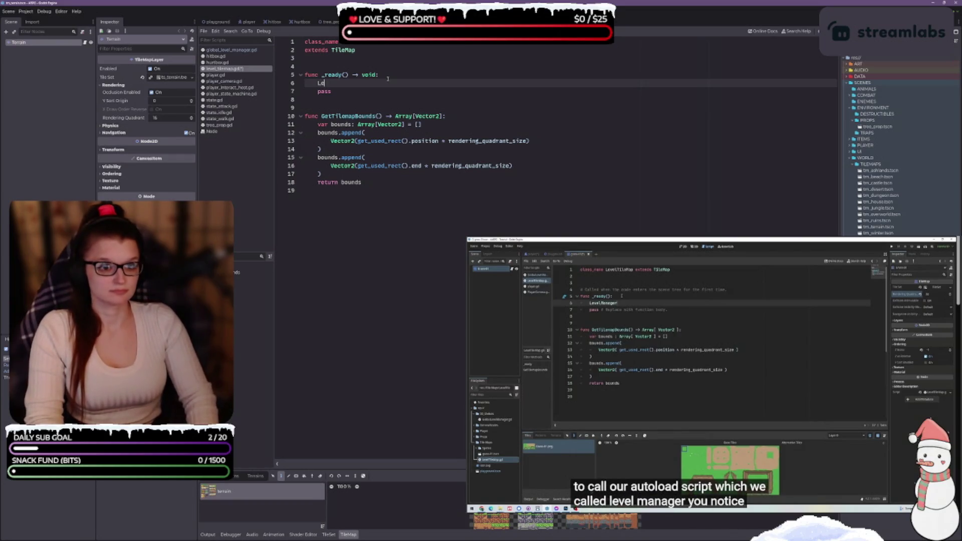
{"action": "key", "text": "Down"}
{"action": "key", "text": "Return"}
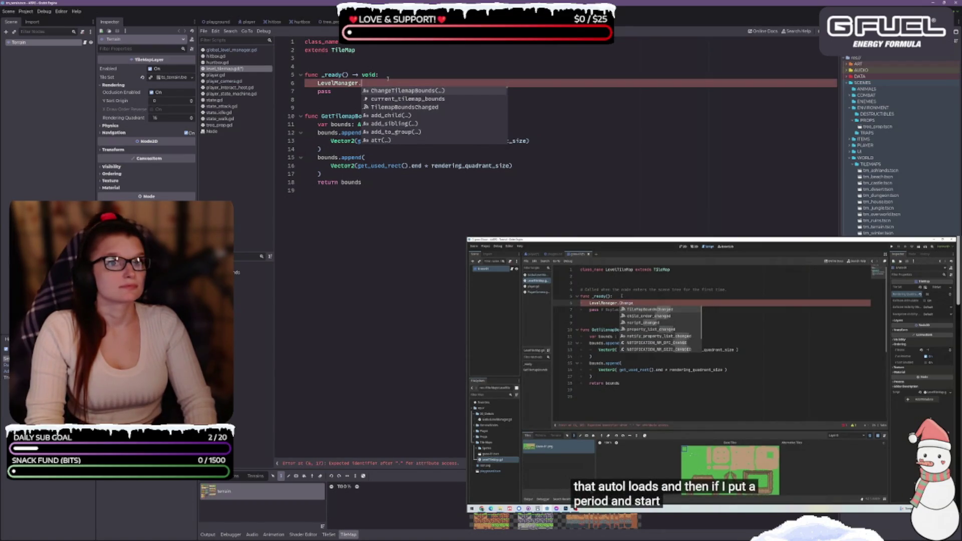
{"action": "type", "text": "Ch"}
{"action": "key", "text": "Return"}
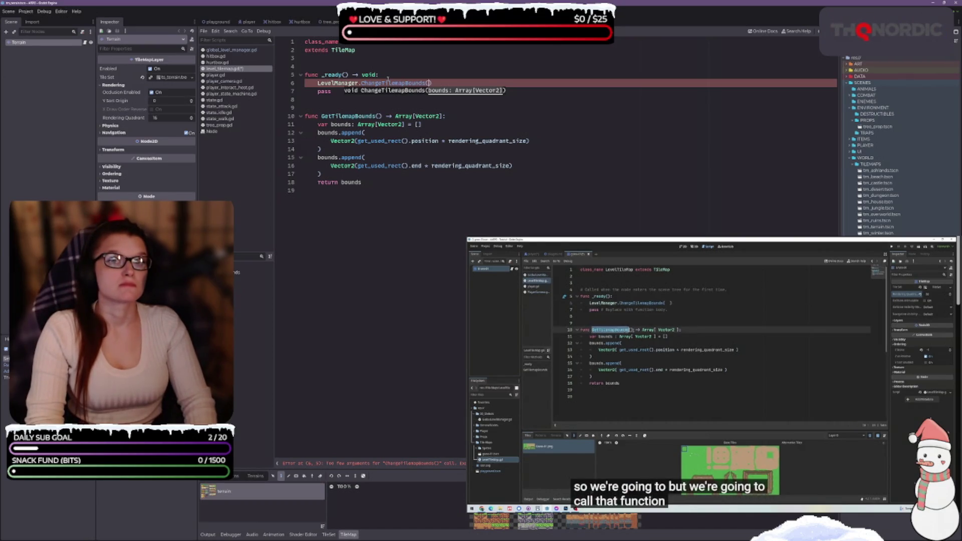
{"action": "type", "text": "Get"}
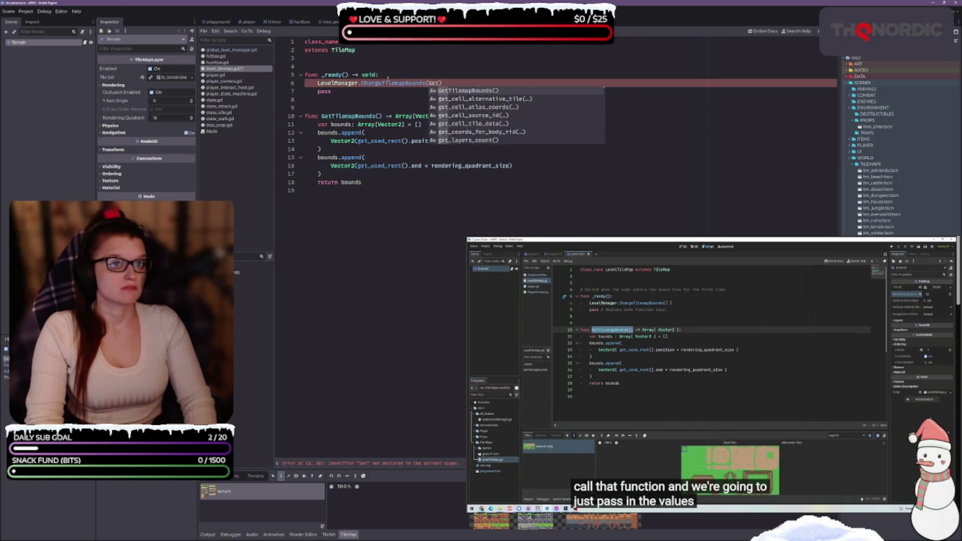
{"action": "type", "text": "TilemapBounds("}
{"action": "key", "text": "Return"}
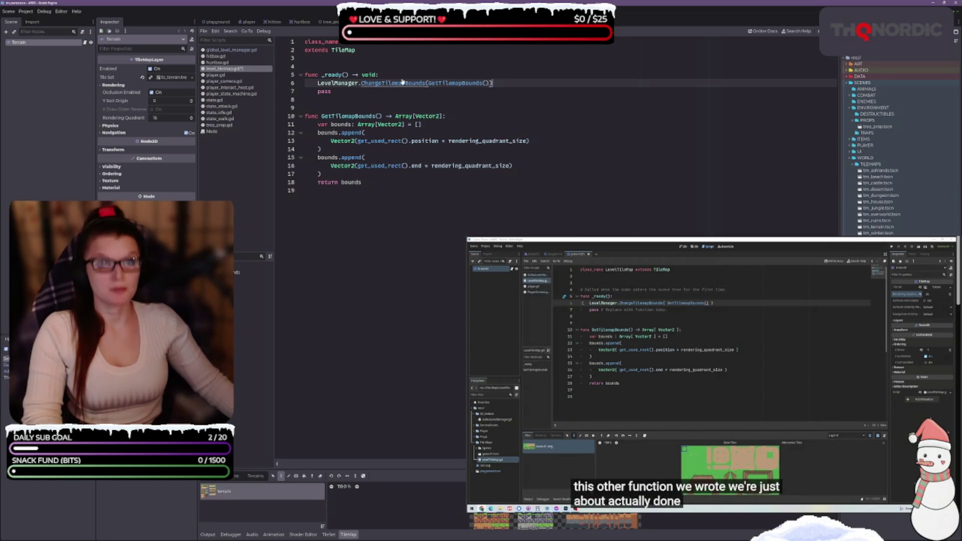
{"action": "mouse_move", "coordinate": [458, 165]}
{"action": "left_click", "coordinate": [305, 107]}
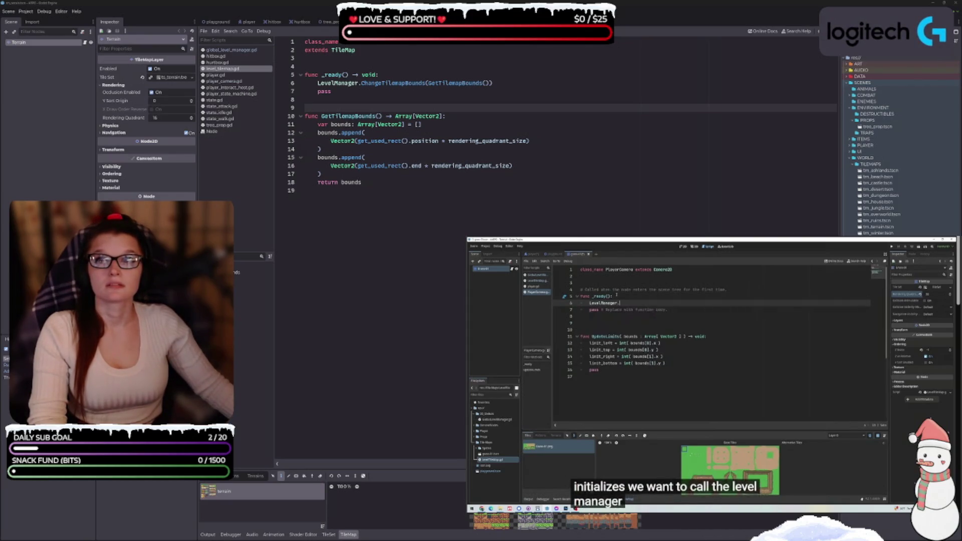
Step: Jump the tutorial video to 18:12 and review it, then bring up player_camera.gd
{"action": "left_click", "coordinate": [828, 485]}
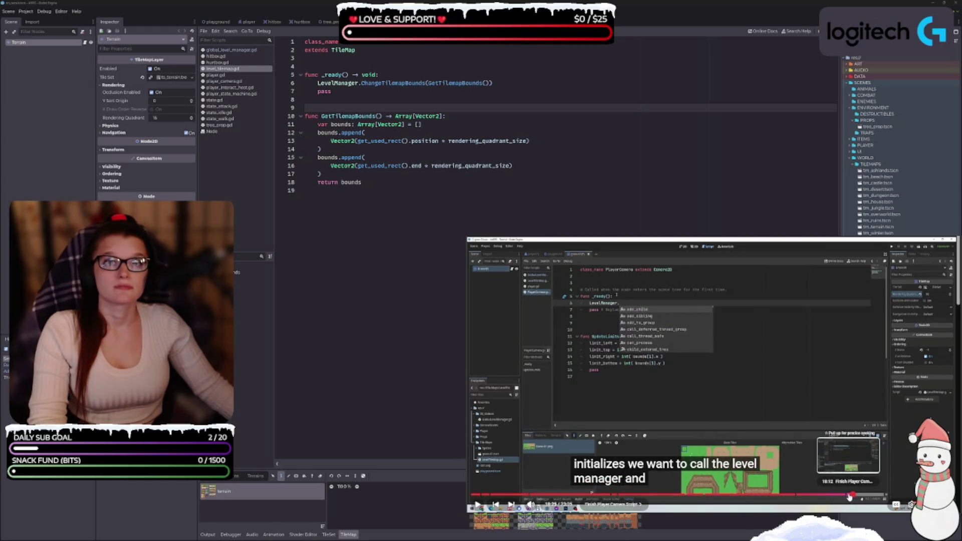
{"action": "left_click", "coordinate": [849, 495]}
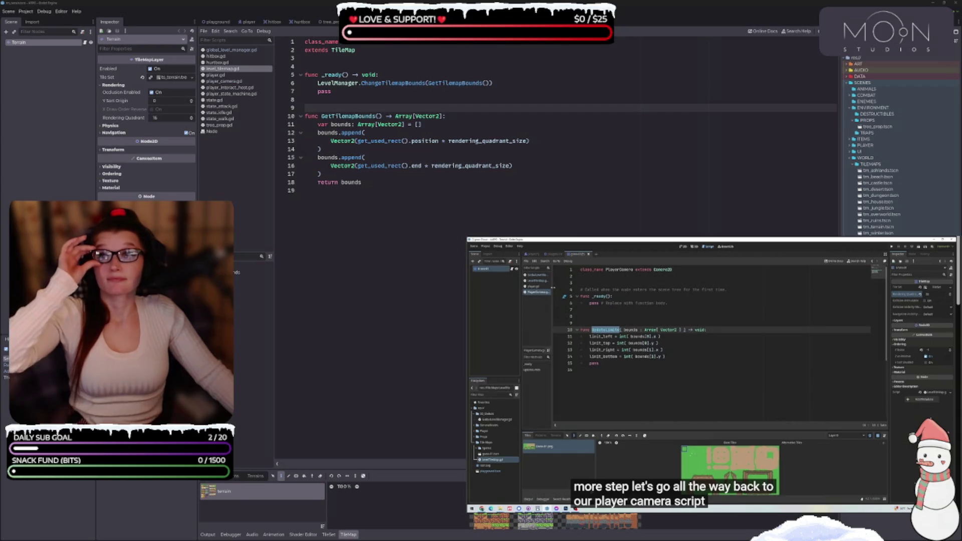
{"action": "mouse_move", "coordinate": [591, 492]}
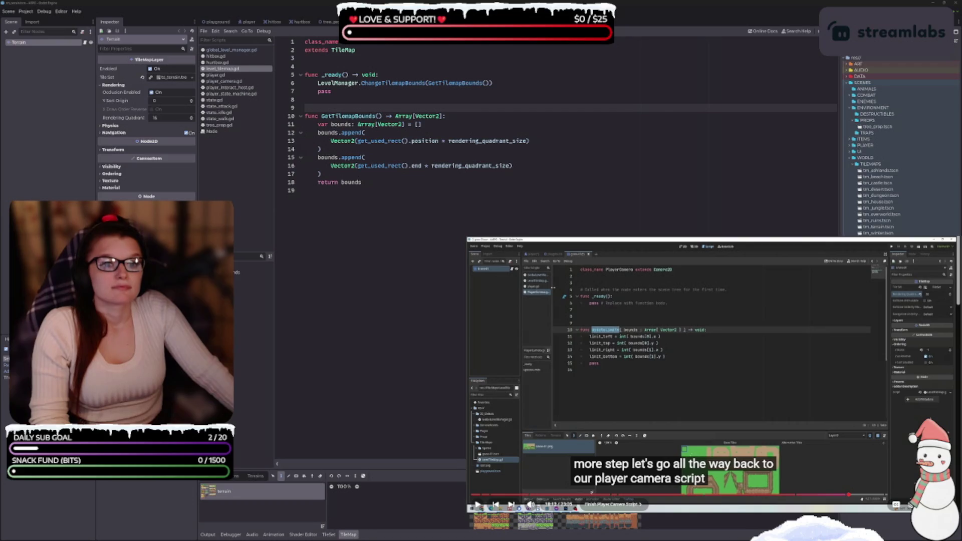
{"action": "left_click", "coordinate": [591, 491]}
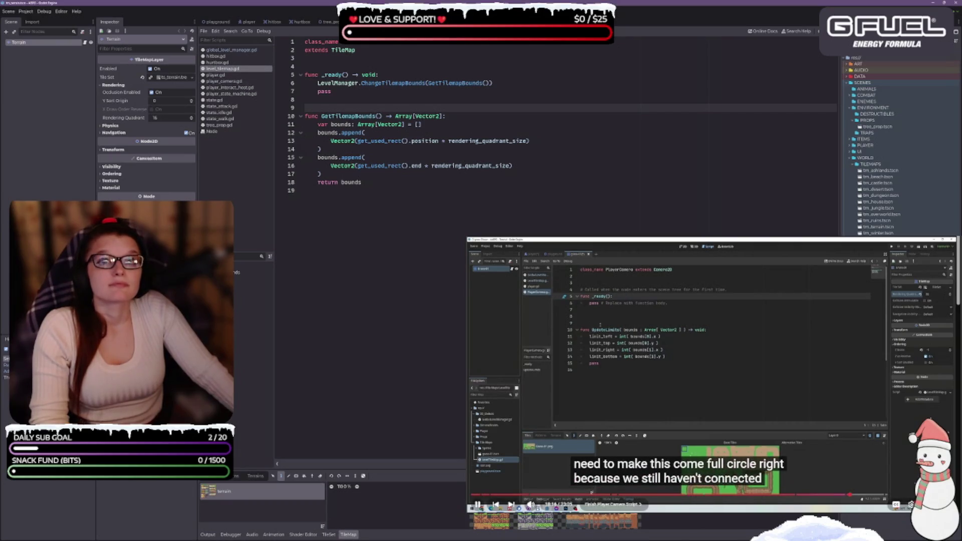
{"action": "left_click", "coordinate": [706, 367]}
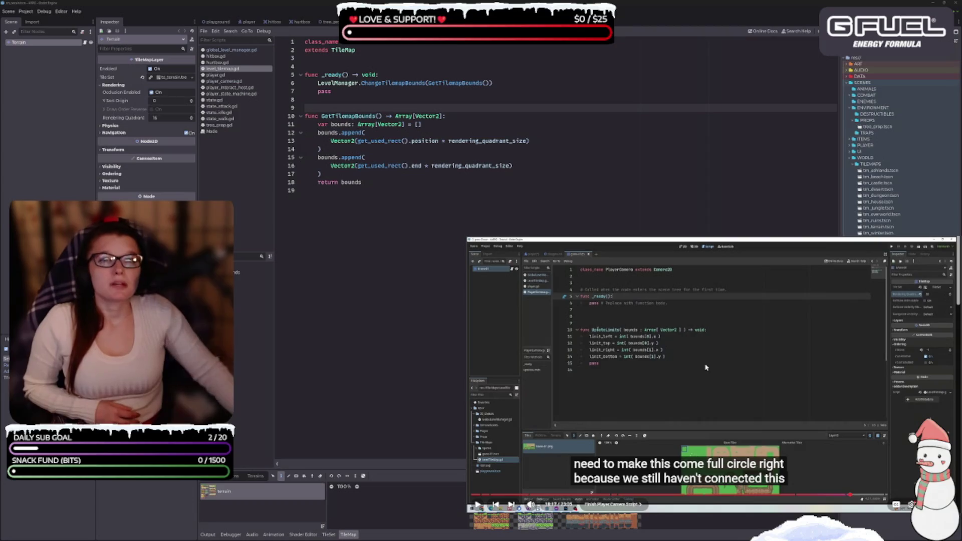
{"action": "left_click", "coordinate": [248, 82]}
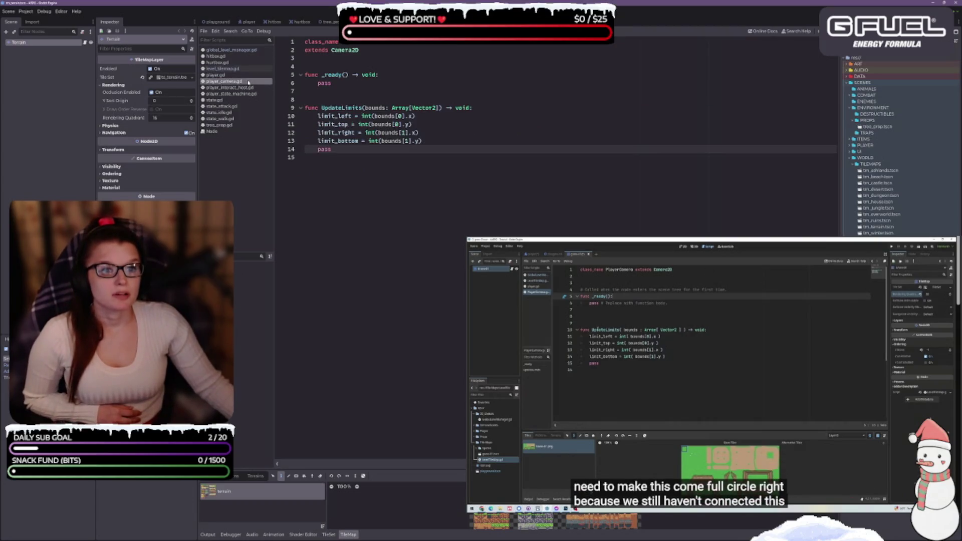
Step: Play and pause the tutorial video to follow the camera-script changes
{"action": "left_click", "coordinate": [716, 376]}
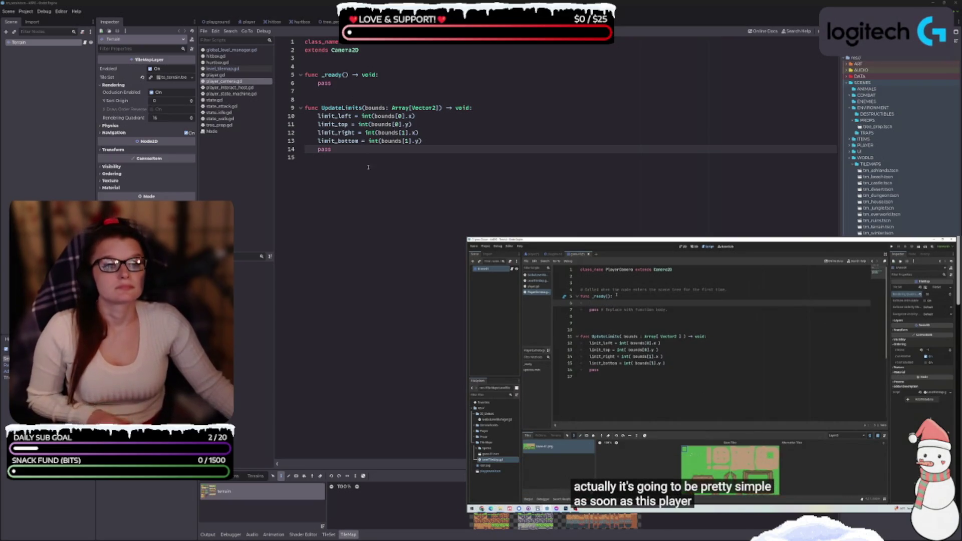
{"action": "left_click", "coordinate": [722, 352]}
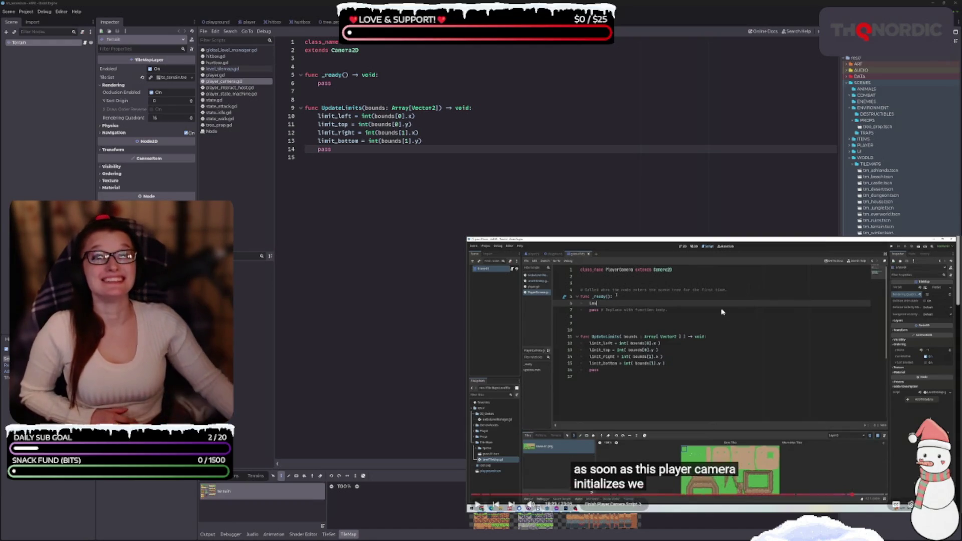
{"action": "key", "text": "space"}
Step: Add LevelManager.TilemapBoundsChanged.connect(UpdateLimits) to _ready and save player_camera.gd
{"action": "left_click", "coordinate": [394, 69]}
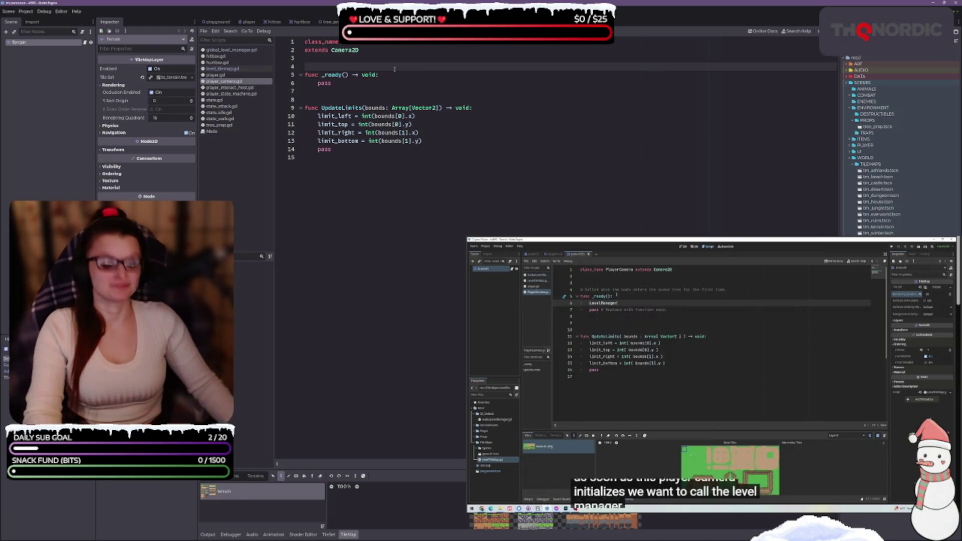
{"action": "left_click", "coordinate": [424, 76]}
{"action": "key", "text": "Return"}
{"action": "type", "text": "LevelManager"}
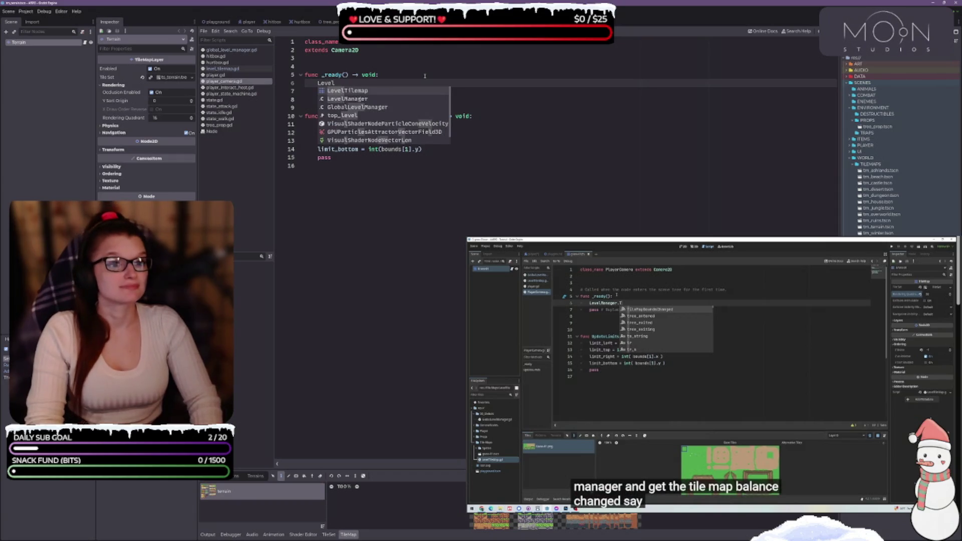
{"action": "type", "text": ".Til"}
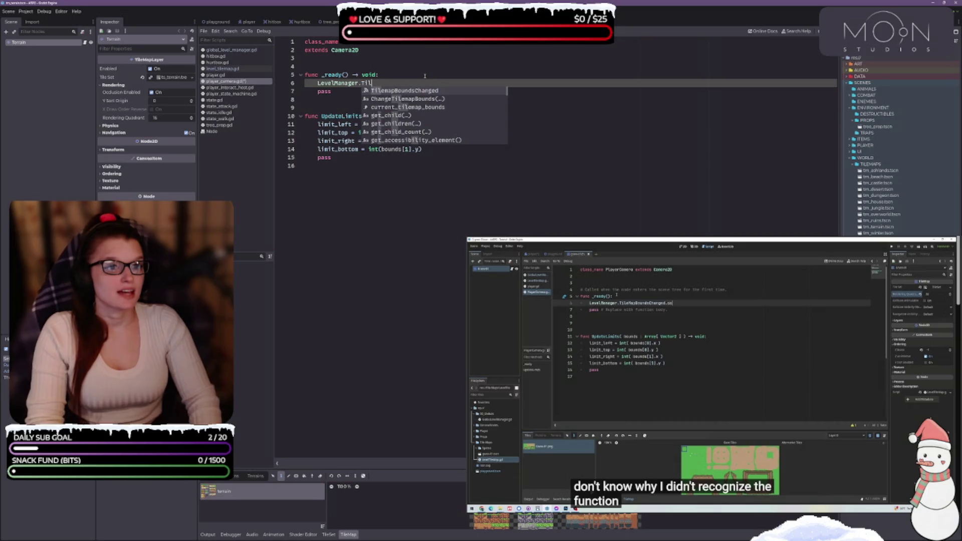
{"action": "key", "text": "Return"}
{"action": "type", "text": ".con"}
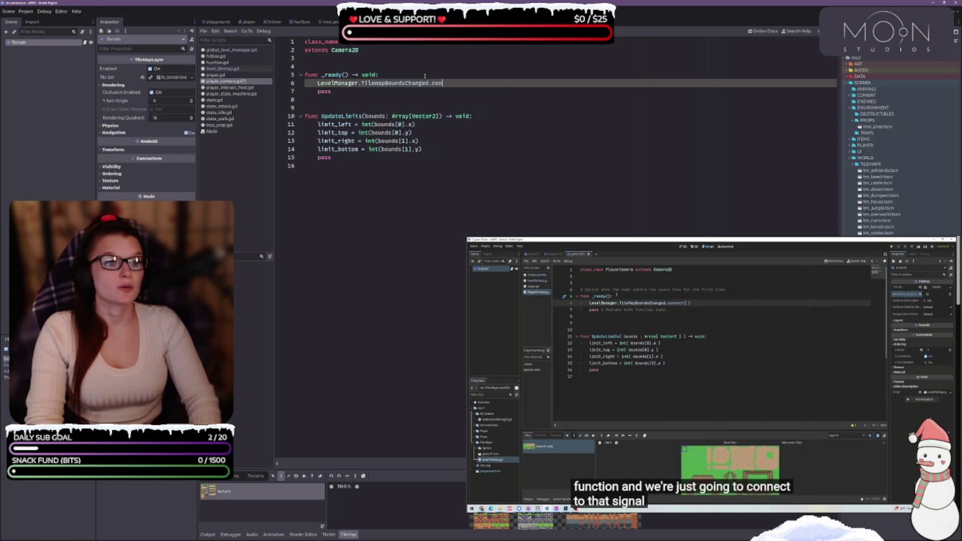
{"action": "key", "text": "Return"}
{"action": "type", "text": "Update)"}
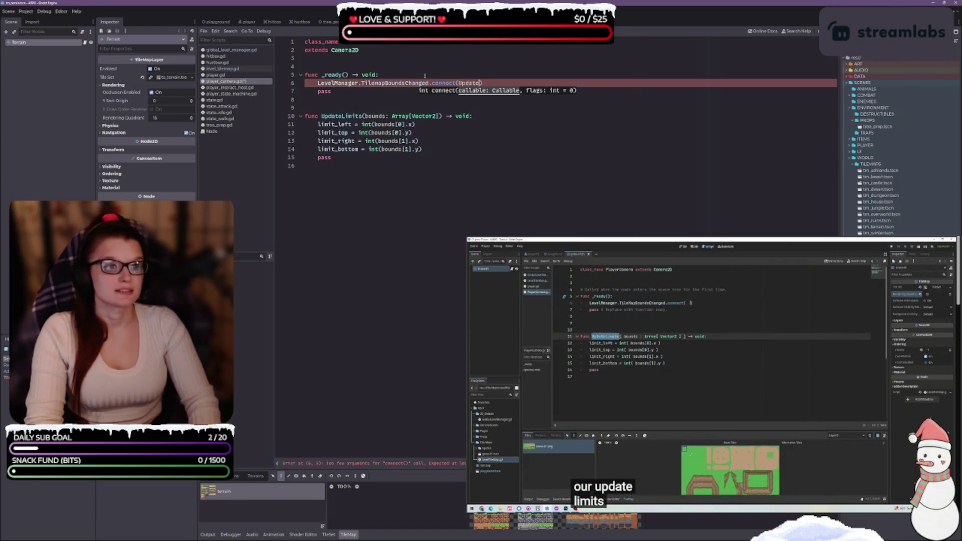
{"action": "key", "text": "Return"}
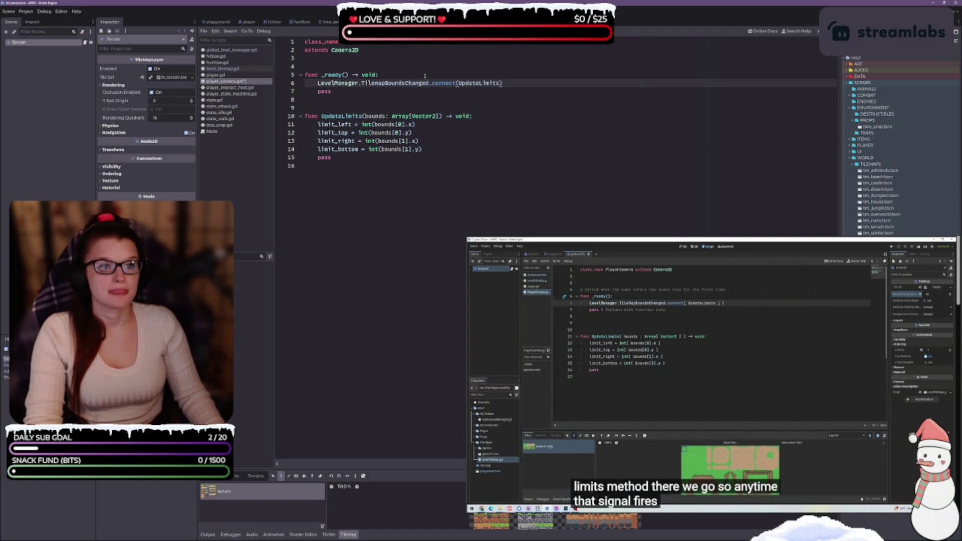
{"action": "key", "text": "ctrl+s"}
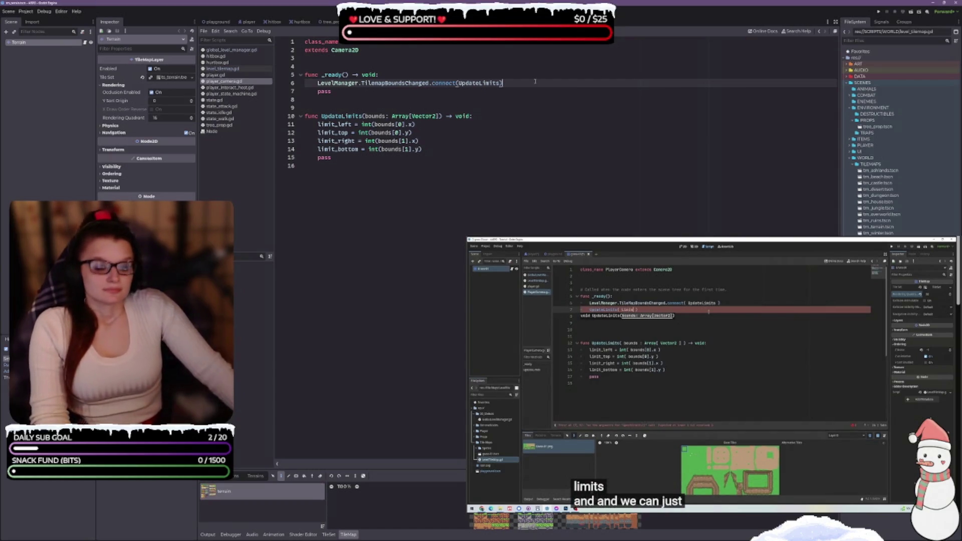
Step: Add UpdateLimits(LevelManager.current_tilemap_bounds) on the line below the connect call
{"action": "key", "text": "Return"}
{"action": "type", "text": "Update"}
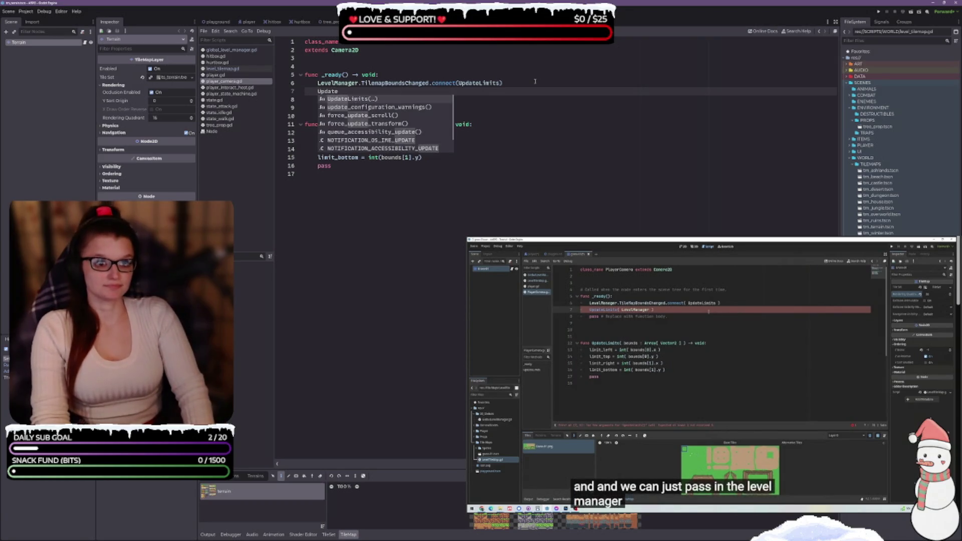
{"action": "key", "text": "Return"}
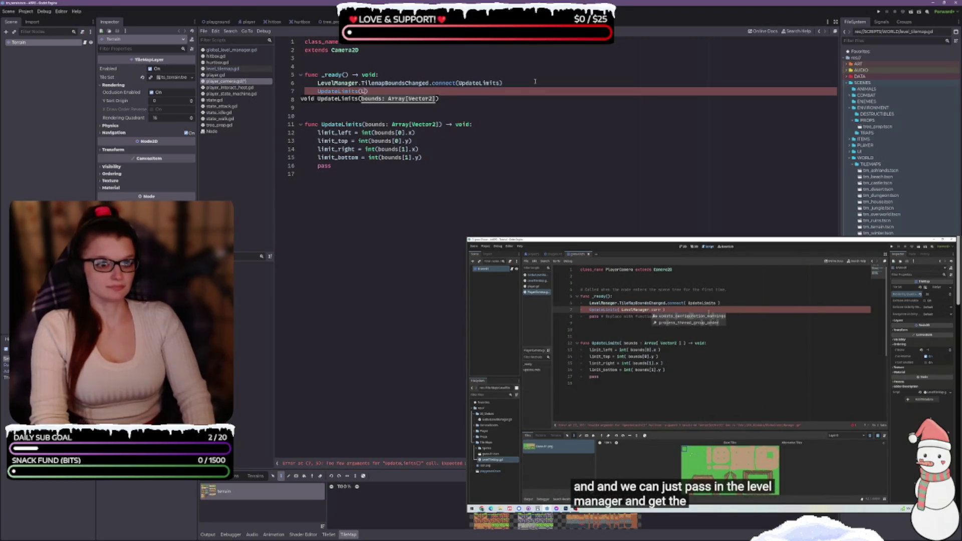
{"action": "type", "text": "Manager"}
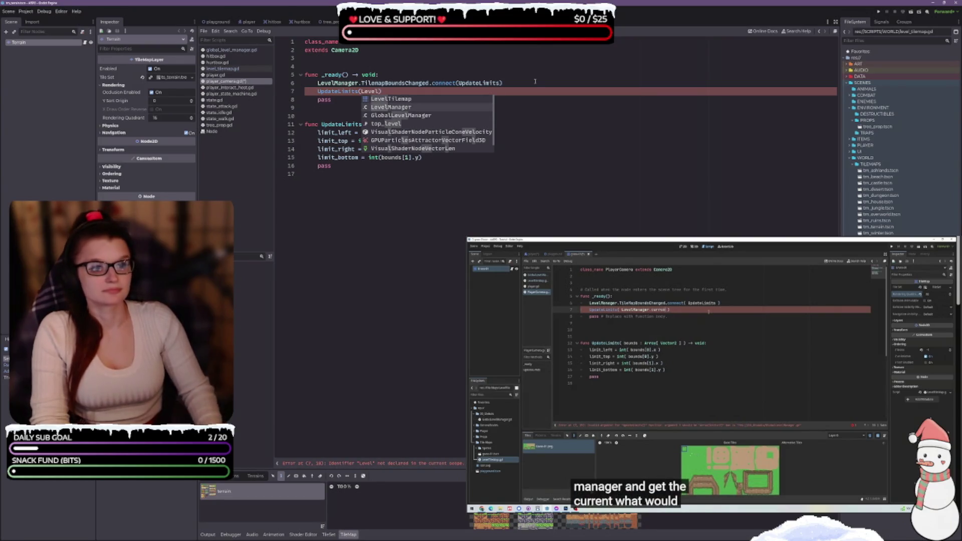
{"action": "type", "text": ".curr"}
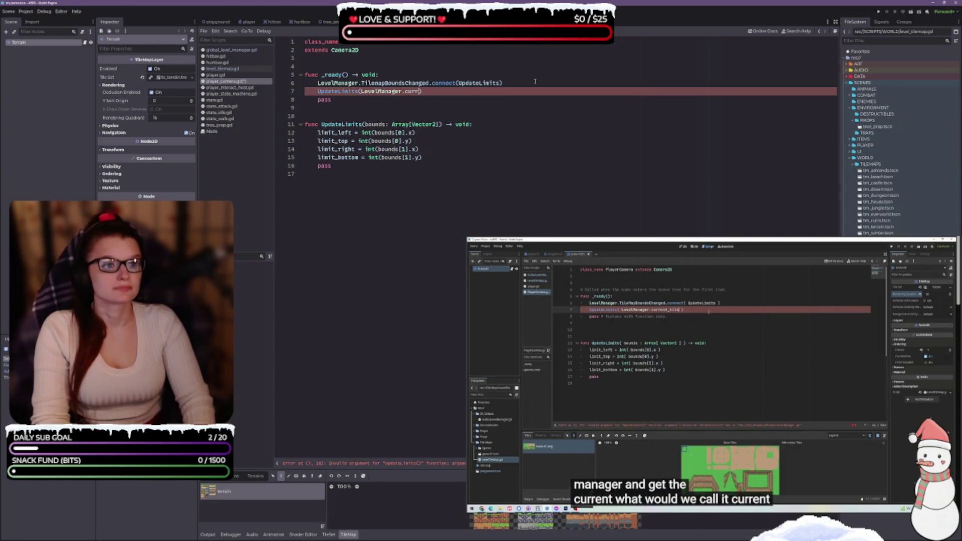
{"action": "key", "text": "Return"}
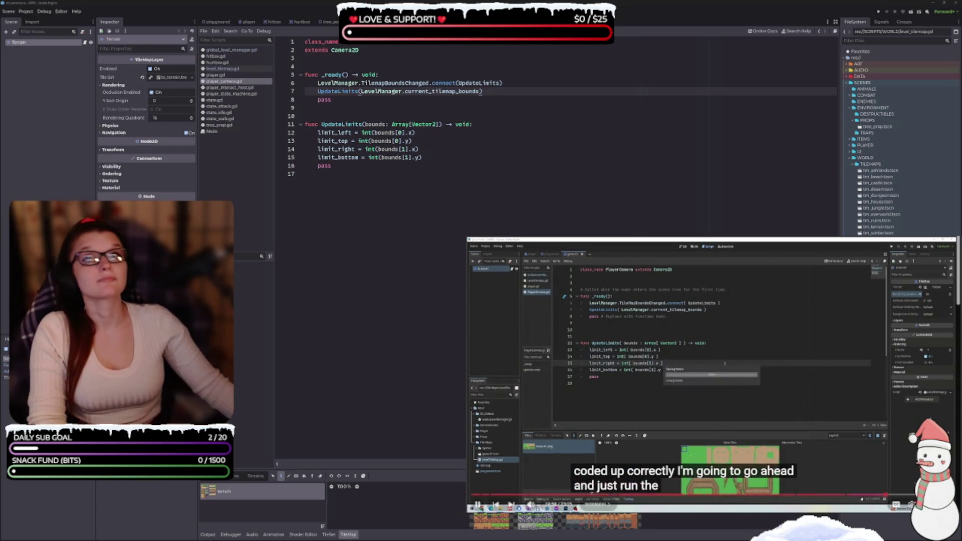
{"action": "left_click", "coordinate": [406, 168]}
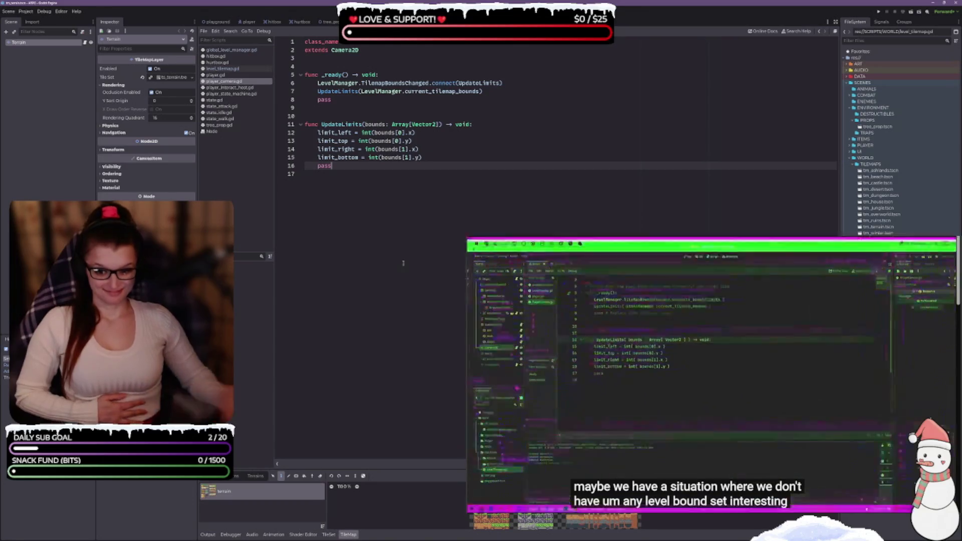
{"action": "left_click", "coordinate": [727, 387]}
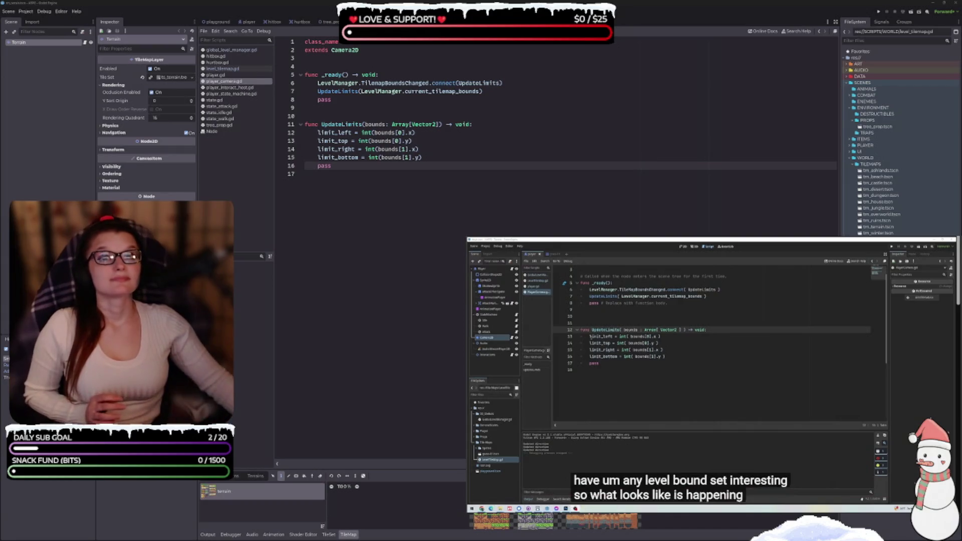
{"action": "mouse_move", "coordinate": [749, 440]}
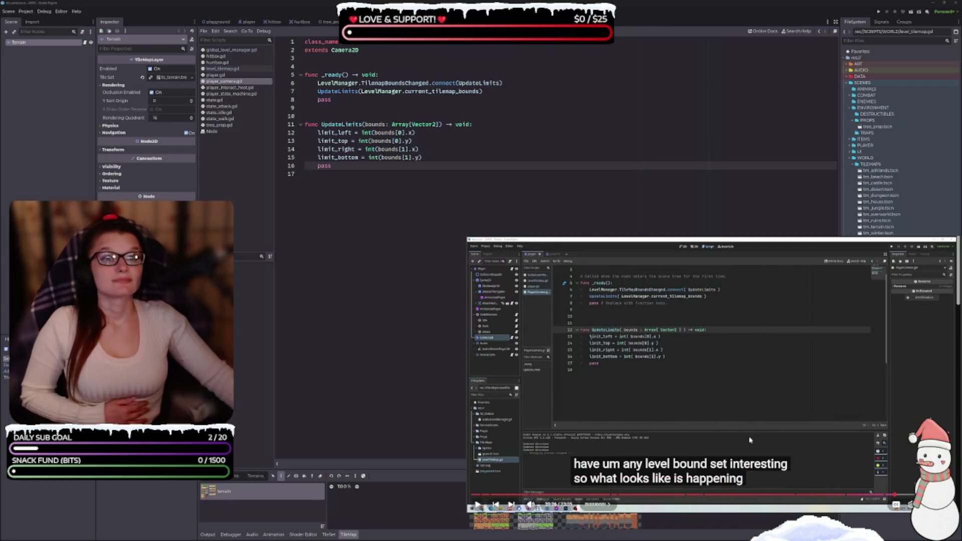
{"action": "left_click", "coordinate": [679, 384]}
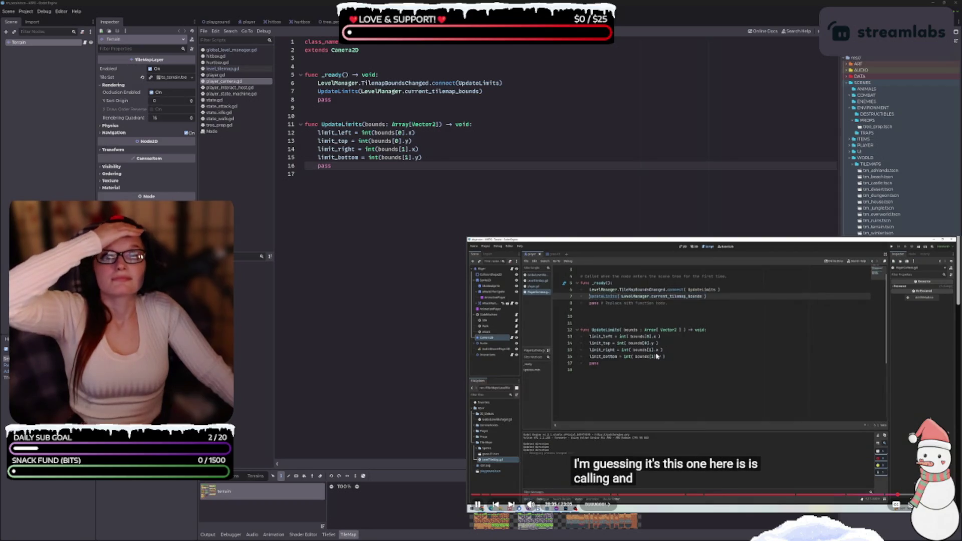
{"action": "left_click", "coordinate": [511, 91]}
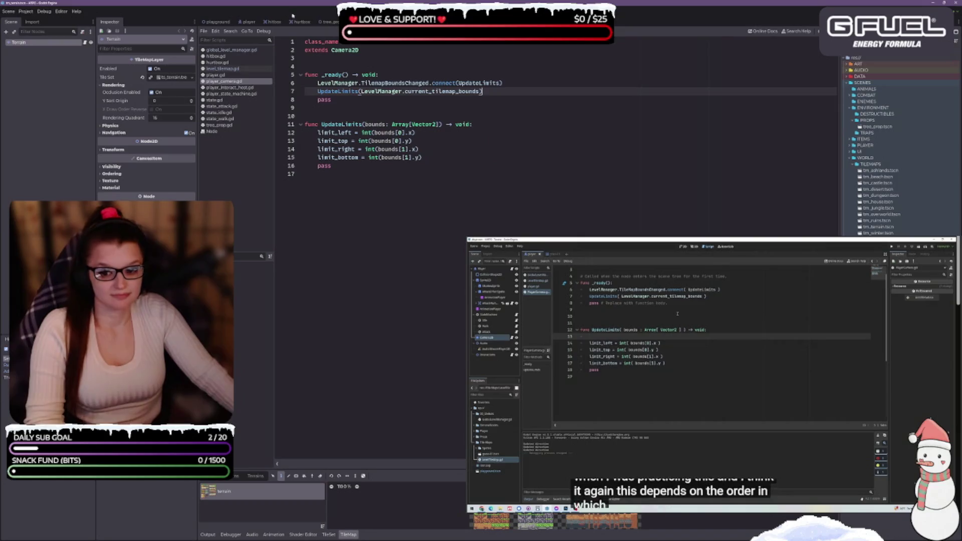
{"action": "left_click", "coordinate": [717, 347]}
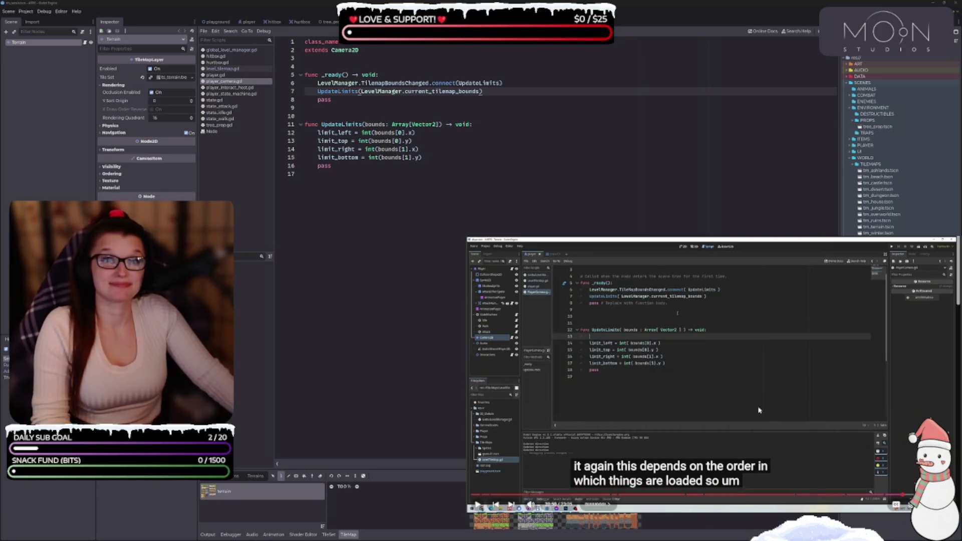
{"action": "left_click", "coordinate": [724, 370]}
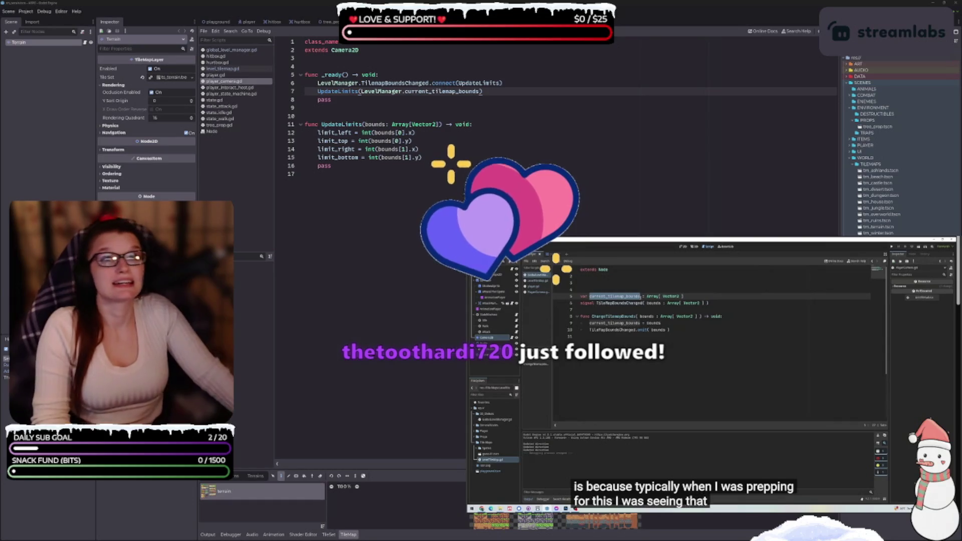
{"action": "mouse_move", "coordinate": [716, 389]}
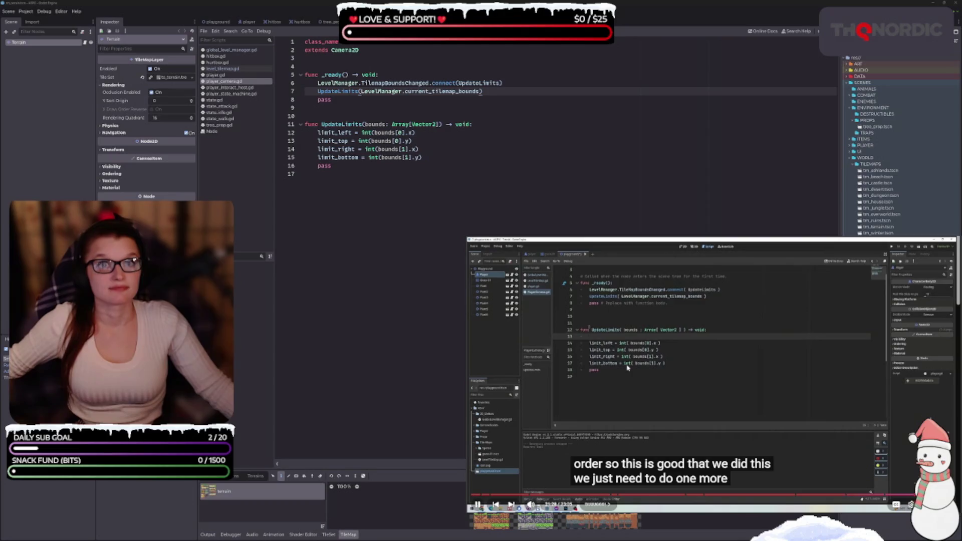
{"action": "left_click", "coordinate": [492, 123]}
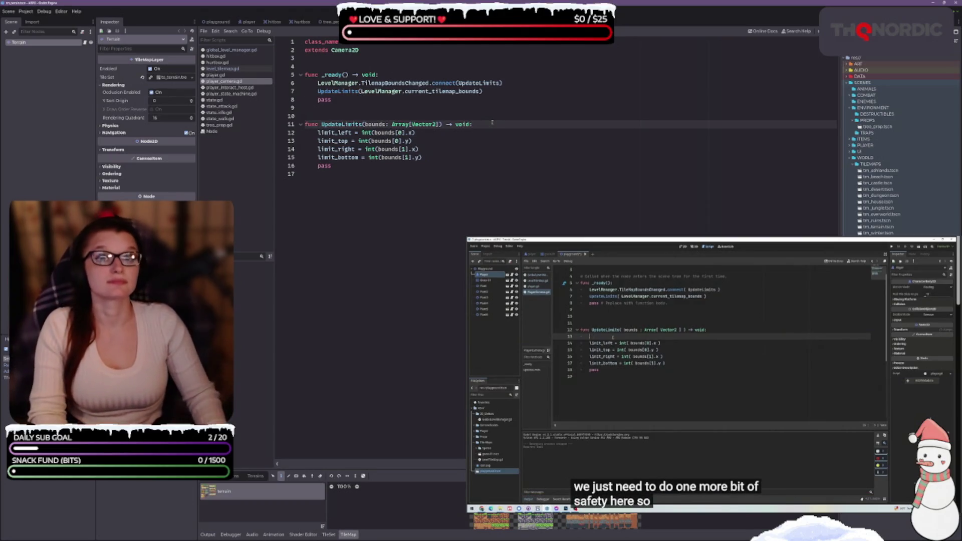
Step: Start an 'if bound' check at the top of UpdateLimits, then move the player in the running game
{"action": "key", "text": "Return"}
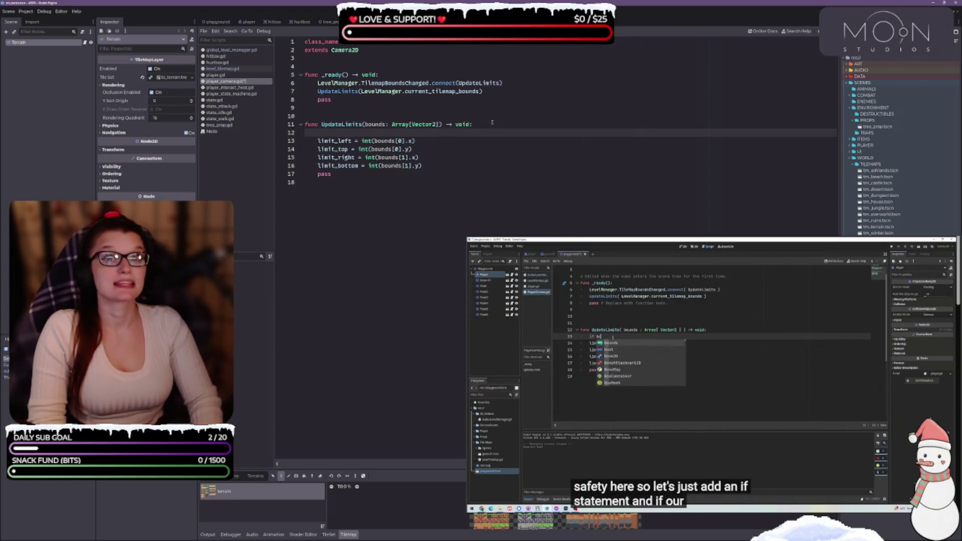
{"action": "type", "text": "if bounds"}
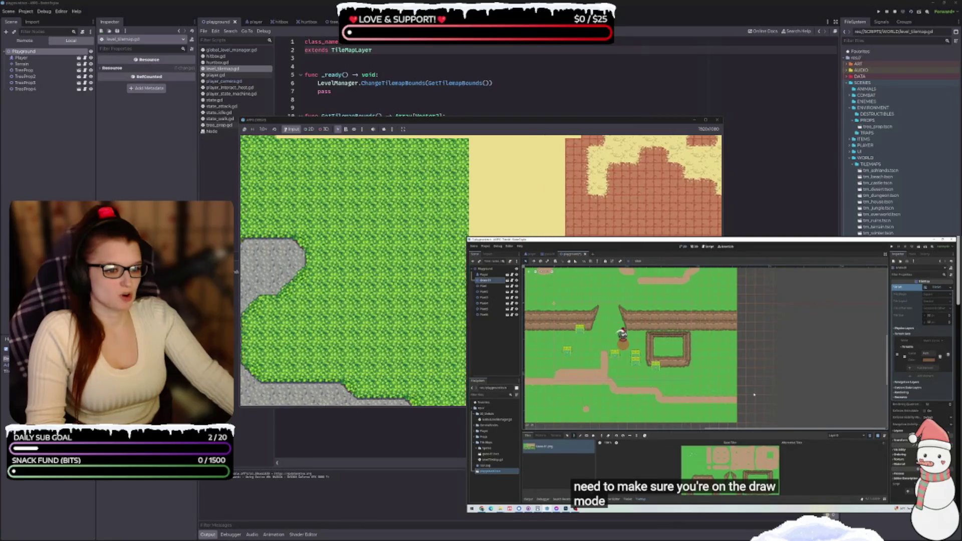
{"action": "key", "text": "Left"}
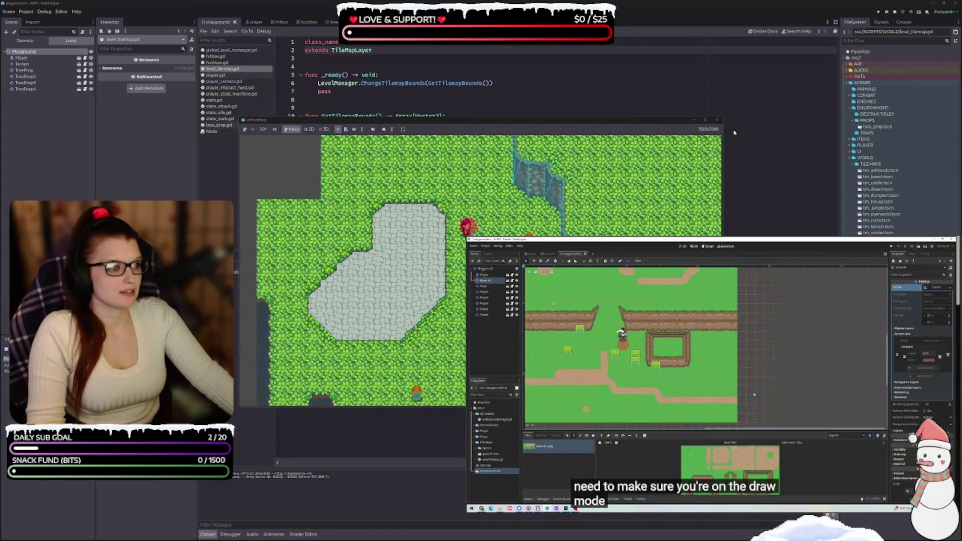
Step: Close the game window and show player.gd from the player scene
{"action": "left_click", "coordinate": [717, 120]}
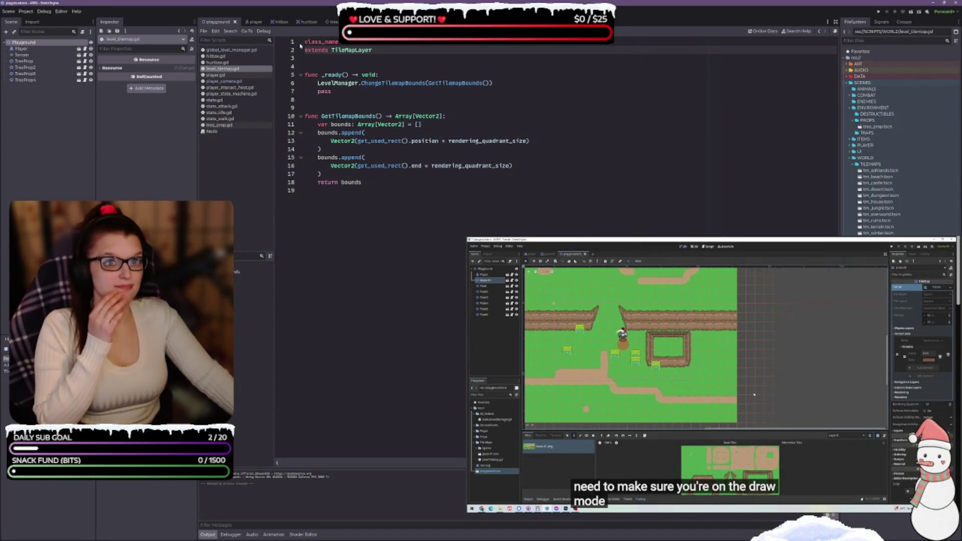
{"action": "left_click", "coordinate": [253, 23]}
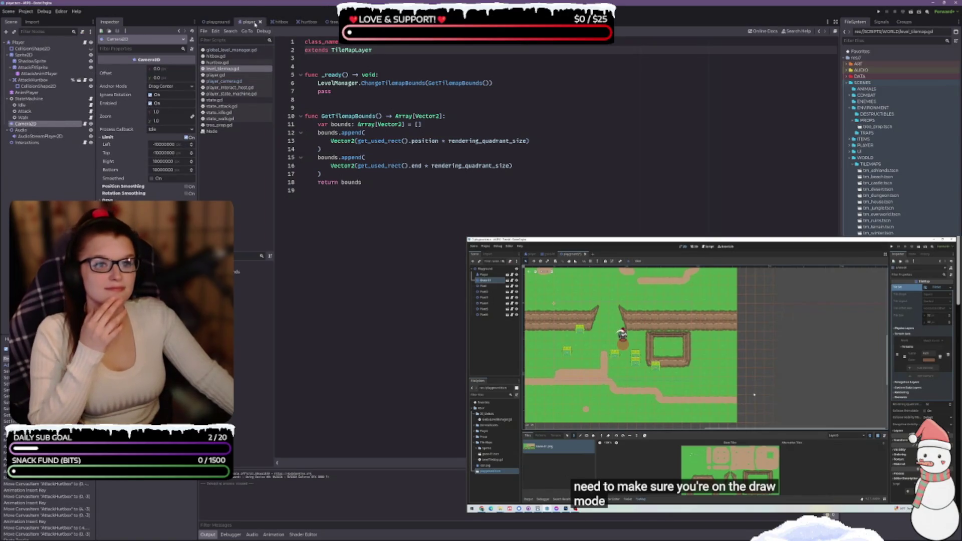
{"action": "left_click", "coordinate": [229, 76]}
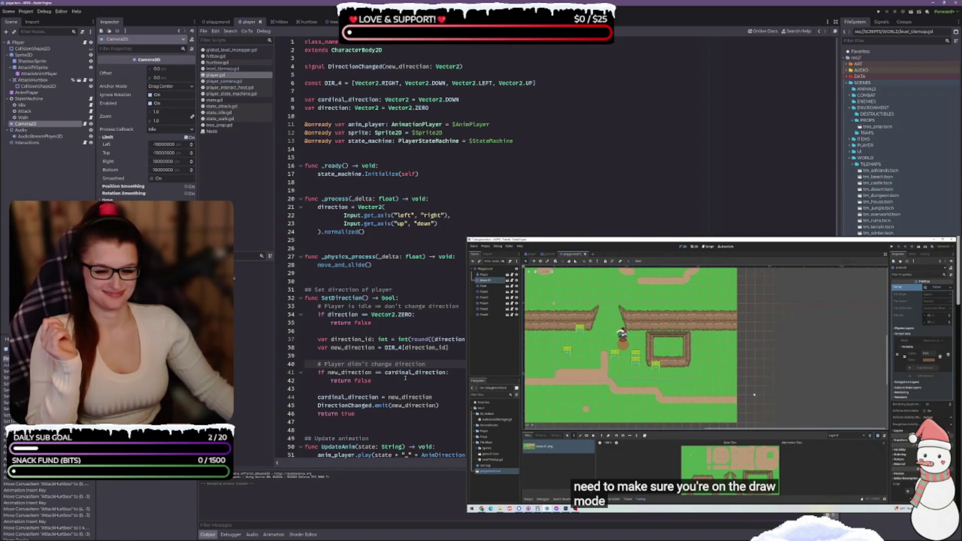
{"action": "mouse_move", "coordinate": [764, 494]}
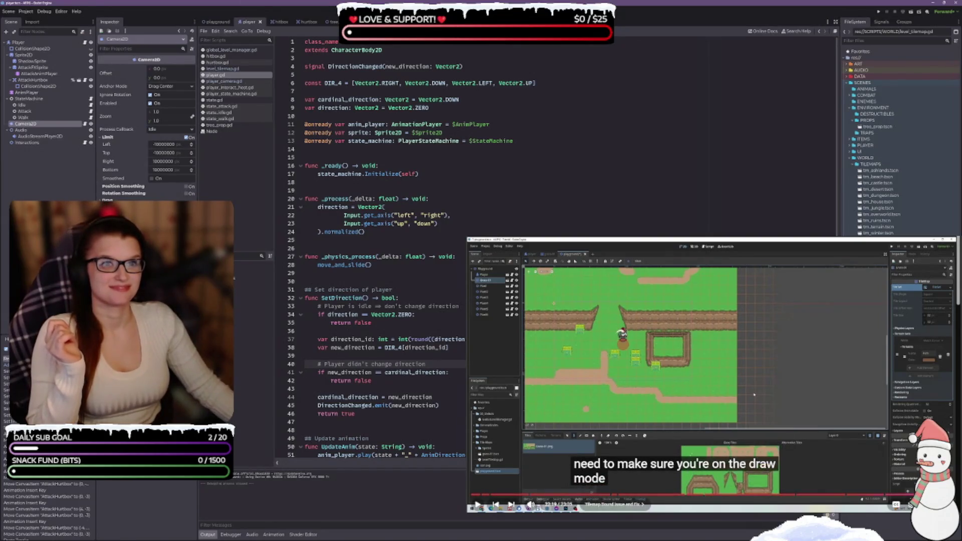
{"action": "scroll", "coordinate": [763, 493], "scroll_direction": "down", "scroll_amount": 3}
{"action": "scroll", "coordinate": [764, 494], "scroll_direction": "up", "scroll_amount": 3}
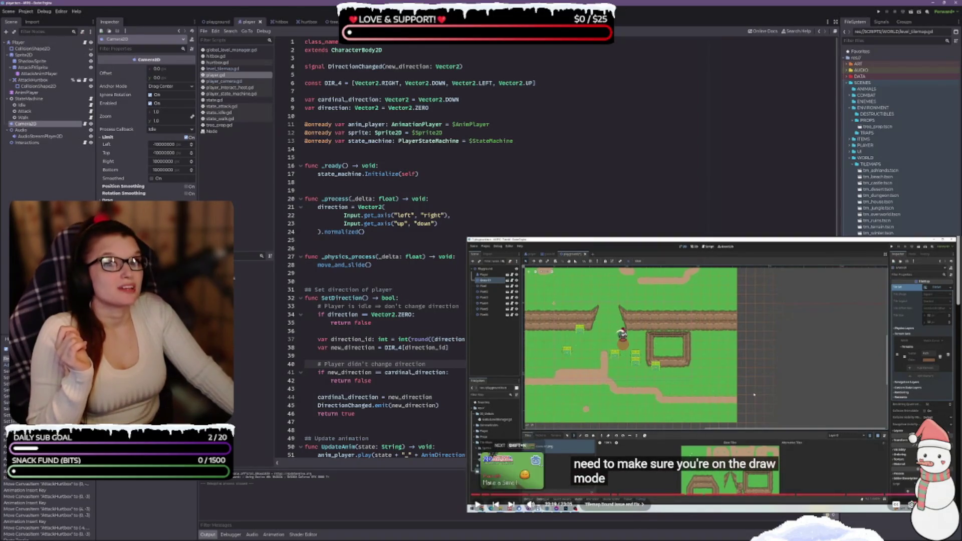
{"action": "left_click", "coordinate": [495, 504]}
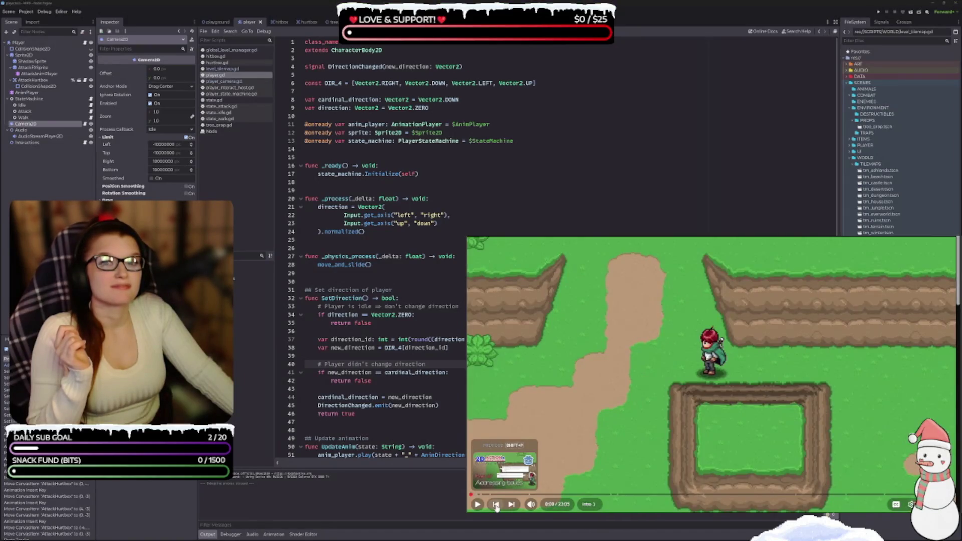
{"action": "left_click", "coordinate": [496, 505]}
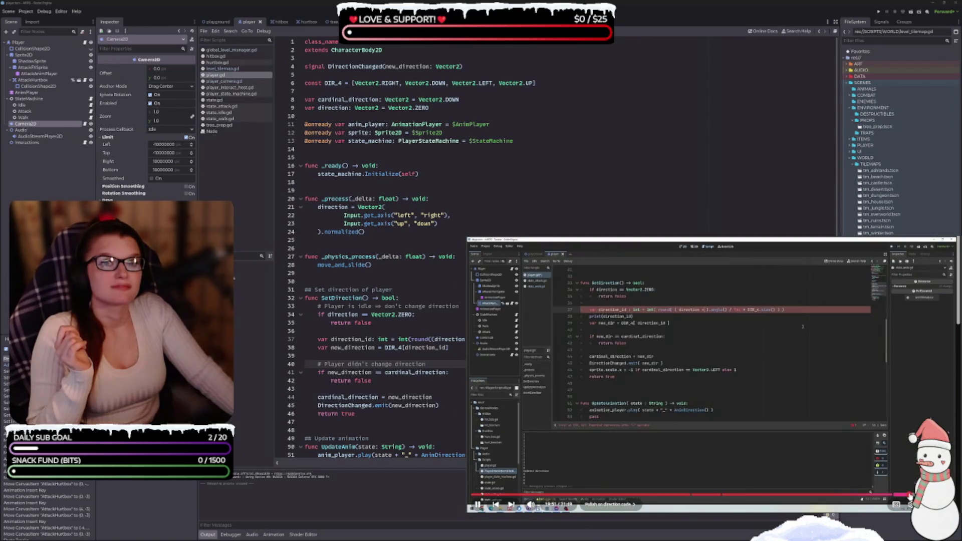
{"action": "left_click", "coordinate": [657, 322]}
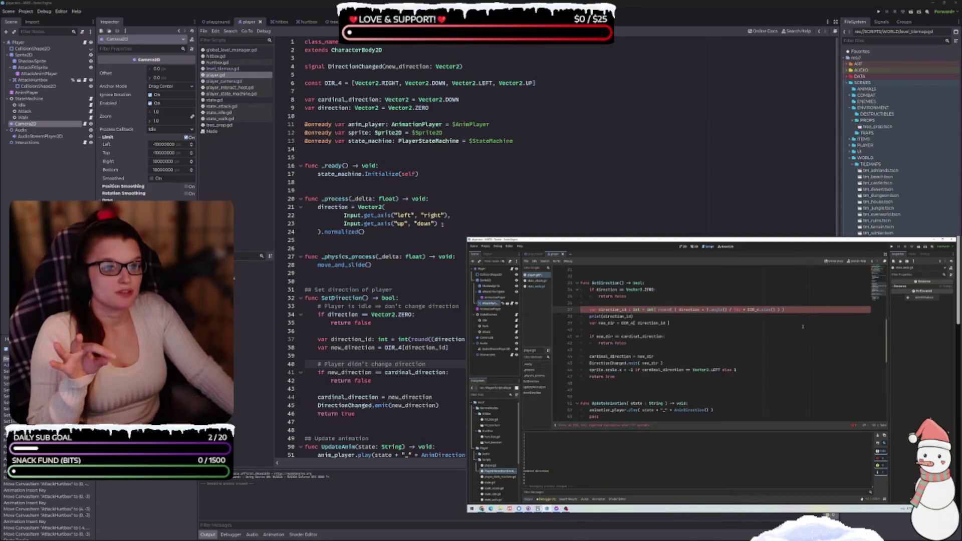
{"action": "scroll", "coordinate": [454, 260], "scroll_direction": "down", "scroll_amount": 4}
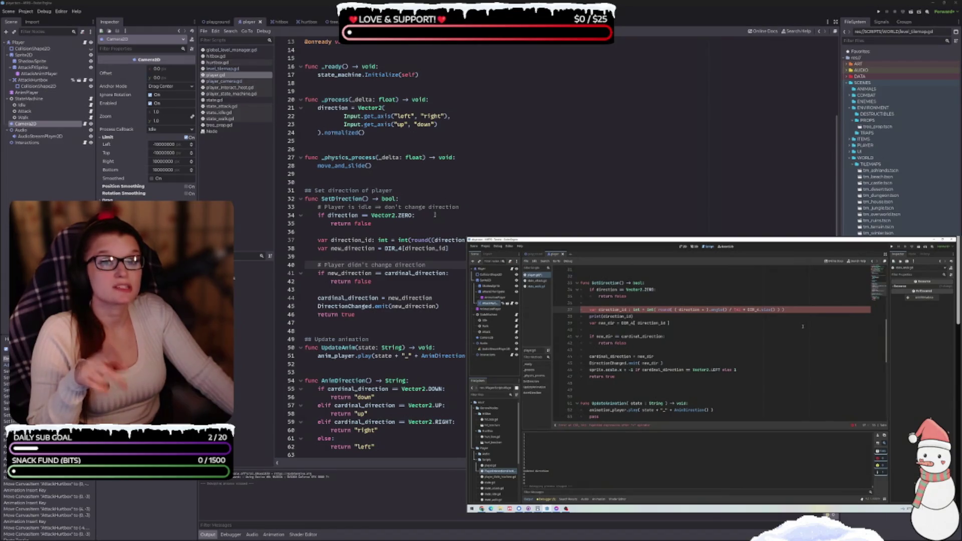
Step: Strip the surplus parentheses from line 37 so direction_id divides by TAU * DIR_4.size()
{"action": "left_click", "coordinate": [420, 215]}
{"action": "key", "text": "Down"}
{"action": "scroll", "coordinate": [423, 210], "scroll_direction": "down", "scroll_amount": 1}
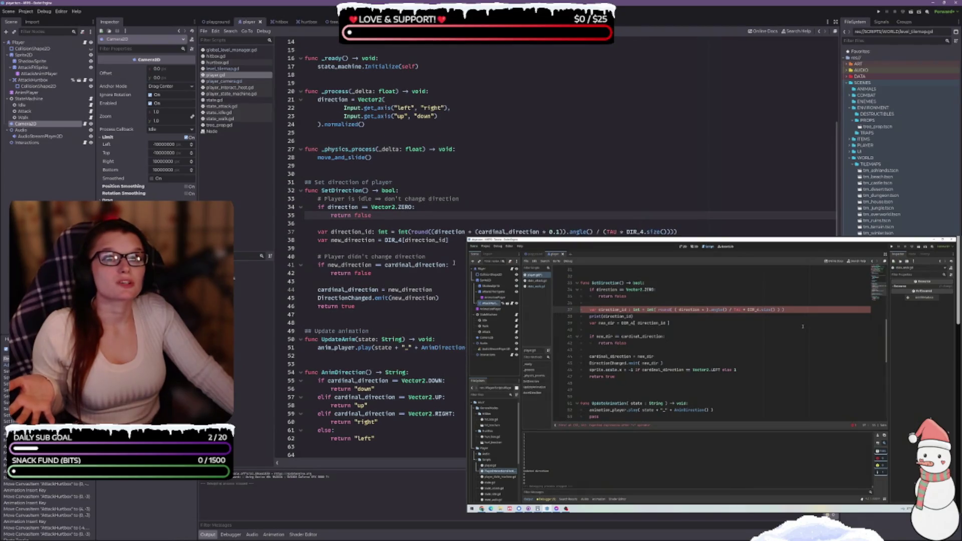
{"action": "left_click", "coordinate": [414, 231]}
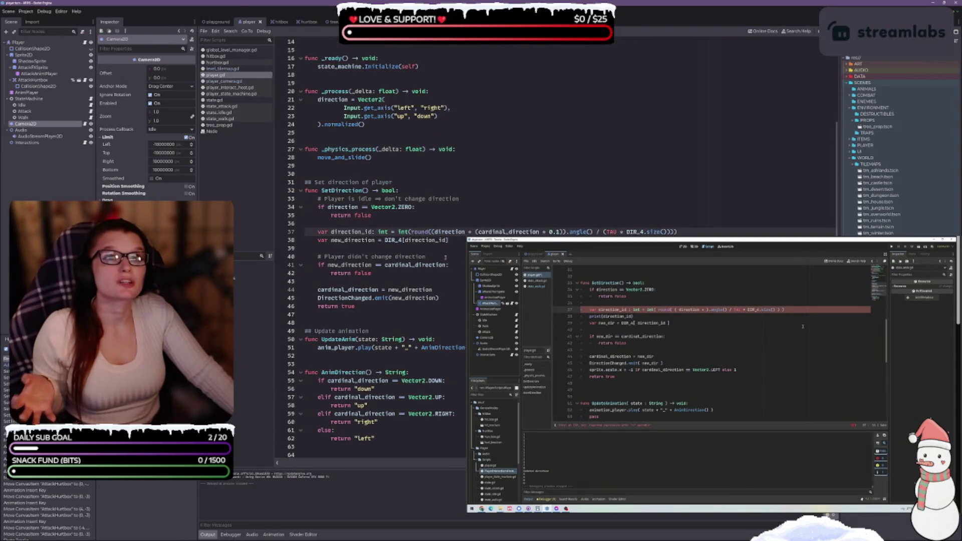
{"action": "key", "text": "Down"}
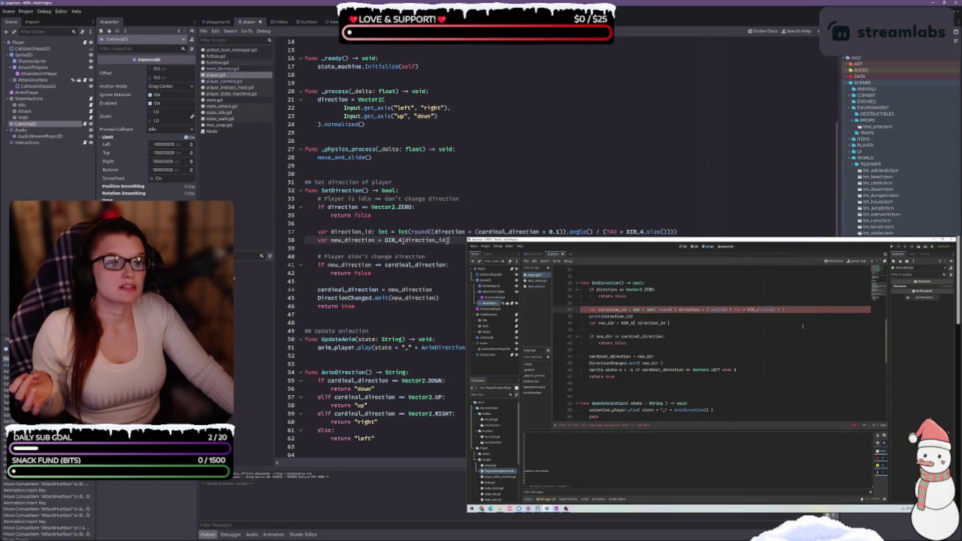
{"action": "left_click", "coordinate": [680, 347]}
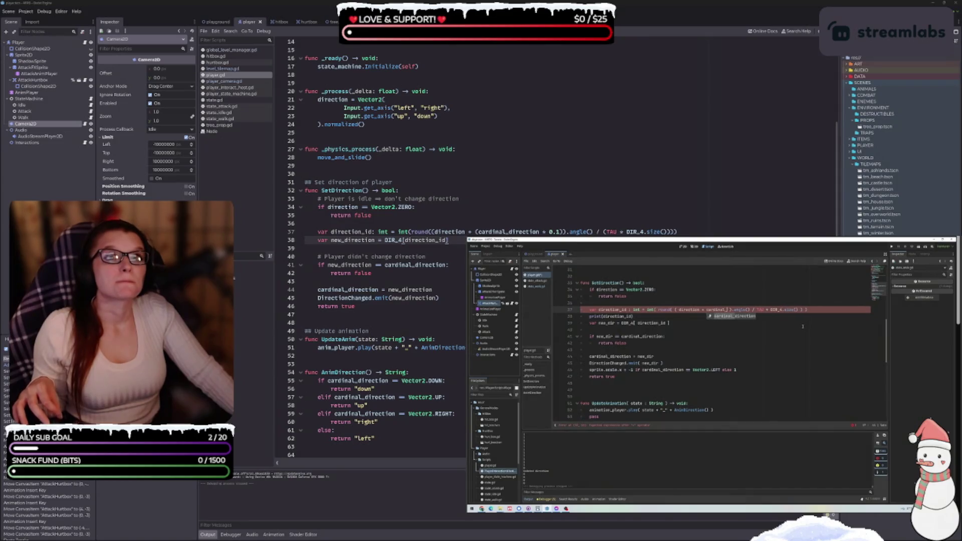
{"action": "left_click", "coordinate": [471, 232]}
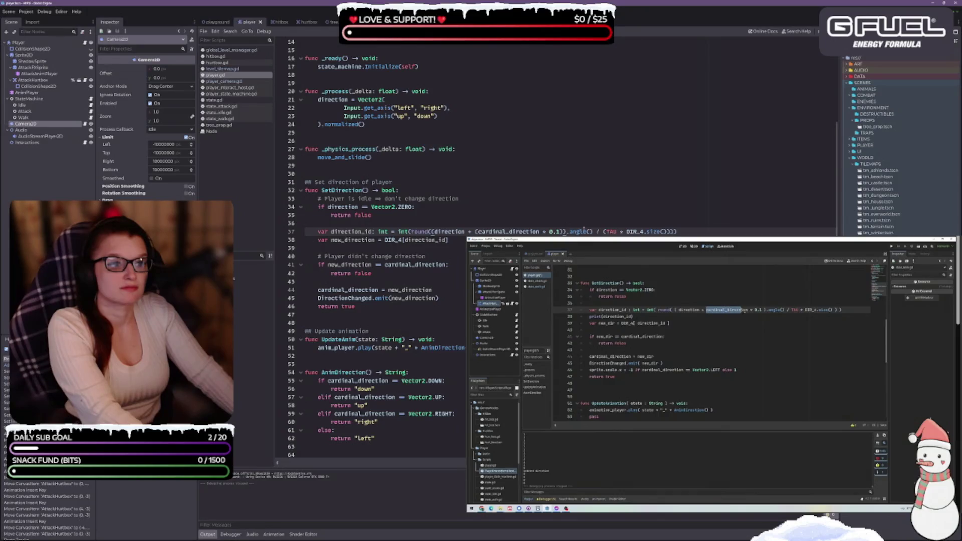
{"action": "key", "text": "BackSpace"}
{"action": "key", "text": "BackSpace"}
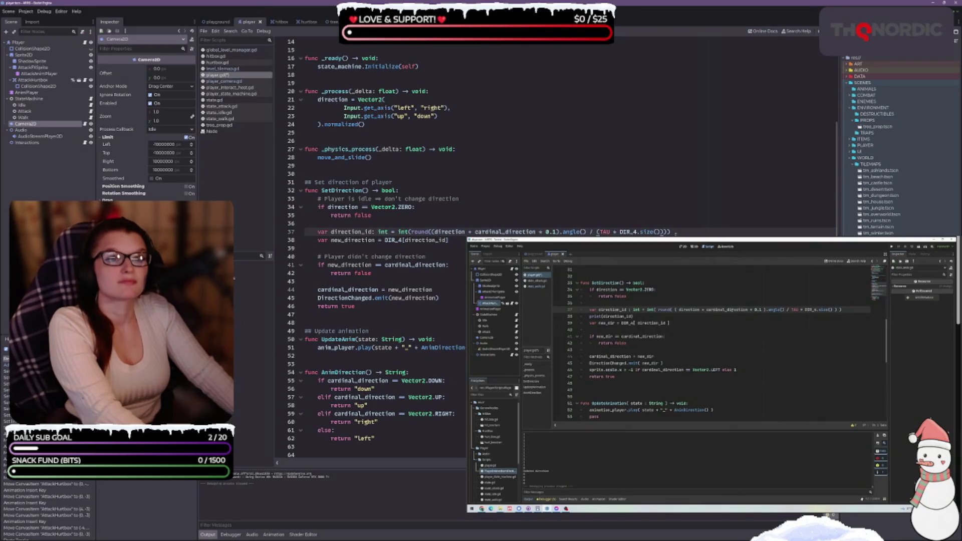
{"action": "key", "text": "BackSpace"}
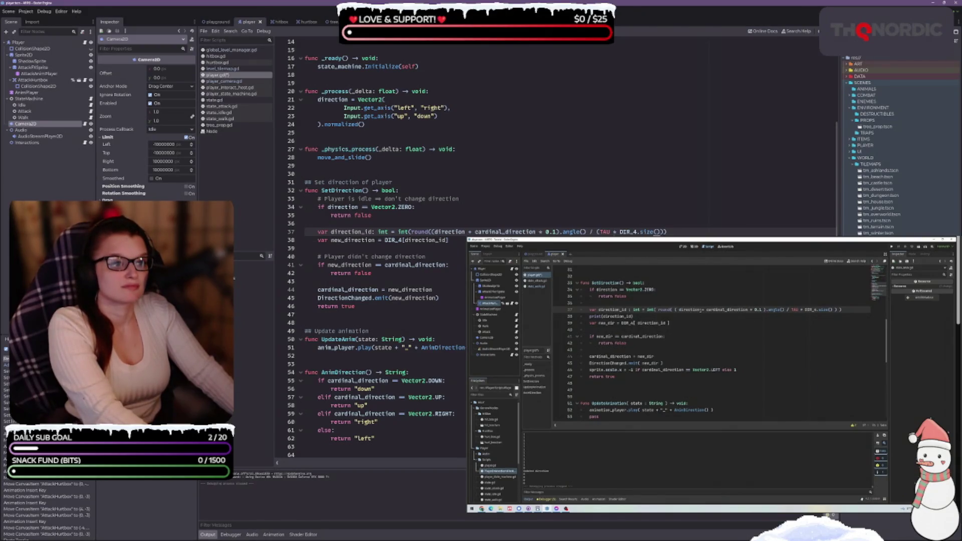
{"action": "key", "text": "BackSpace"}
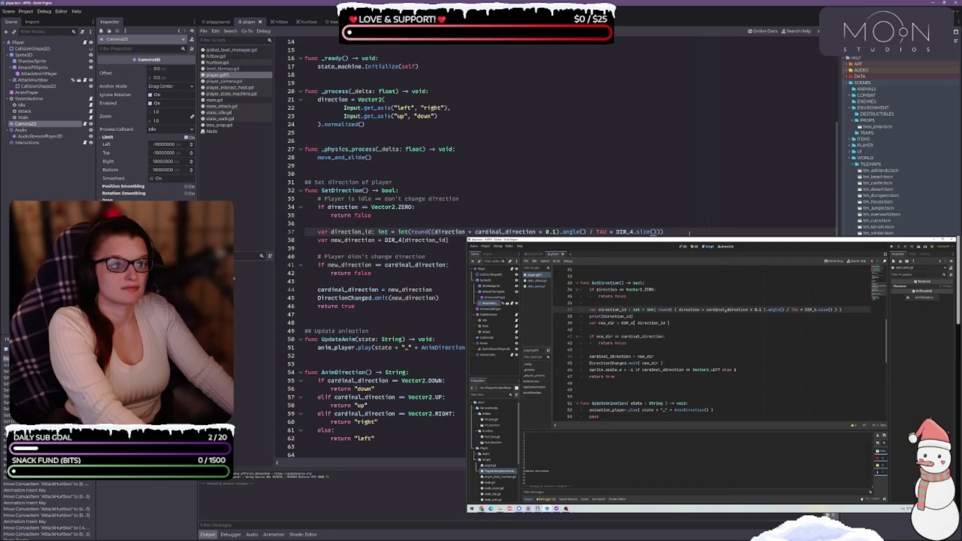
{"action": "left_click", "coordinate": [725, 432]}
{"action": "mouse_move", "coordinate": [719, 371]}
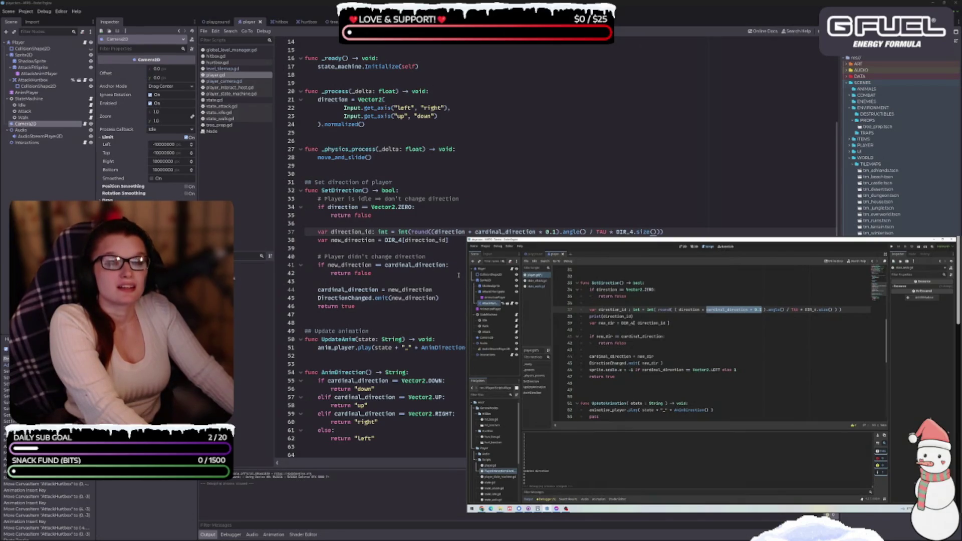
{"action": "left_click", "coordinate": [464, 265]}
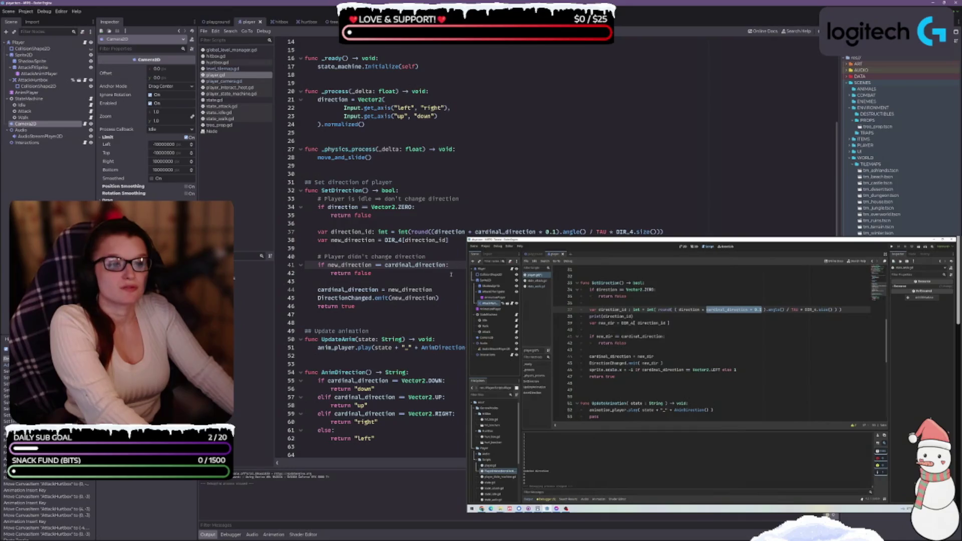
{"action": "left_click", "coordinate": [419, 289]}
{"action": "left_click", "coordinate": [452, 298]}
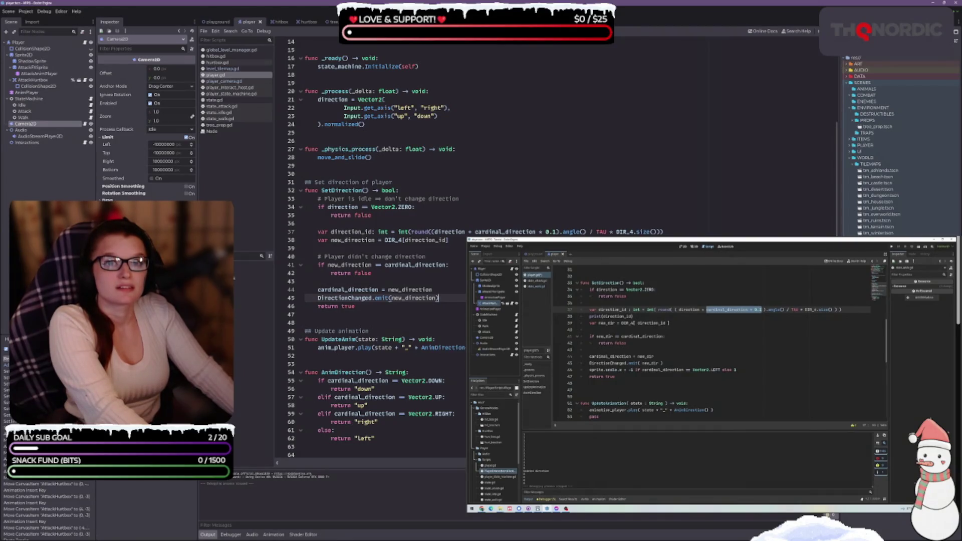
{"action": "key", "text": "space"}
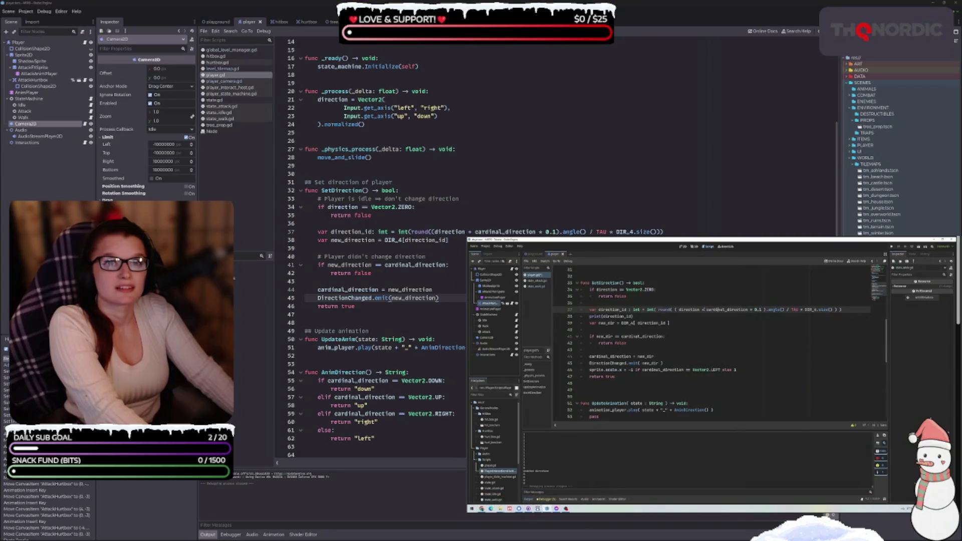
{"action": "mouse_move", "coordinate": [724, 488]}
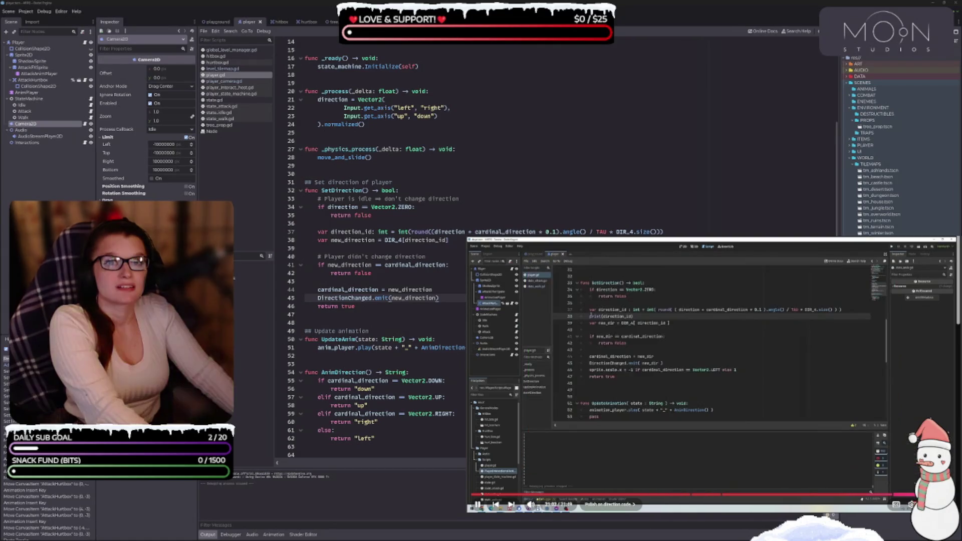
{"action": "left_click", "coordinate": [699, 345]}
{"action": "left_click", "coordinate": [697, 345]}
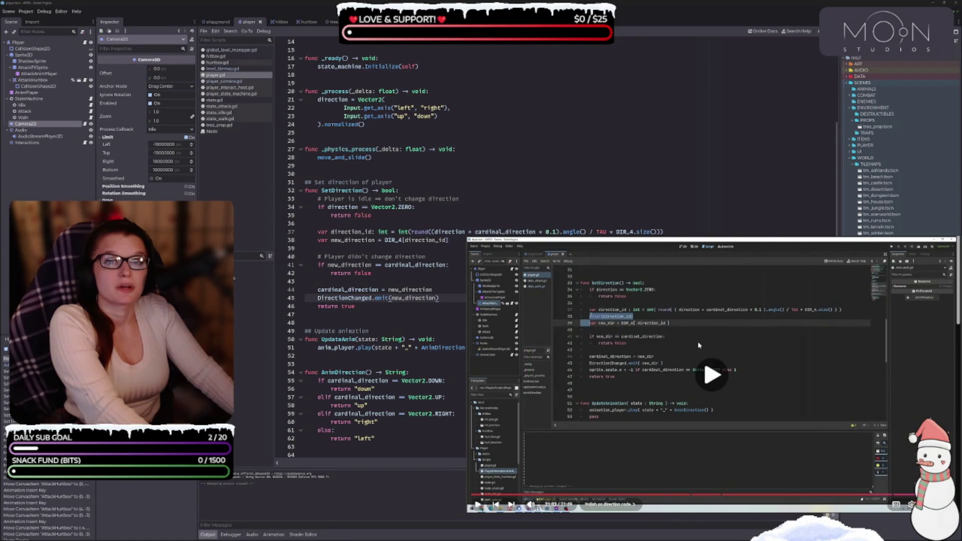
{"action": "left_click", "coordinate": [661, 349]}
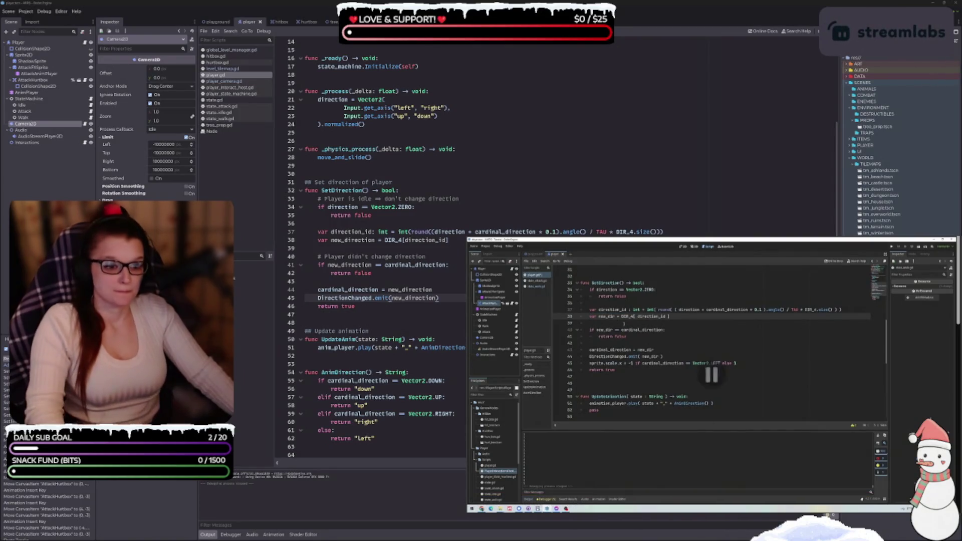
{"action": "left_click", "coordinate": [354, 305]}
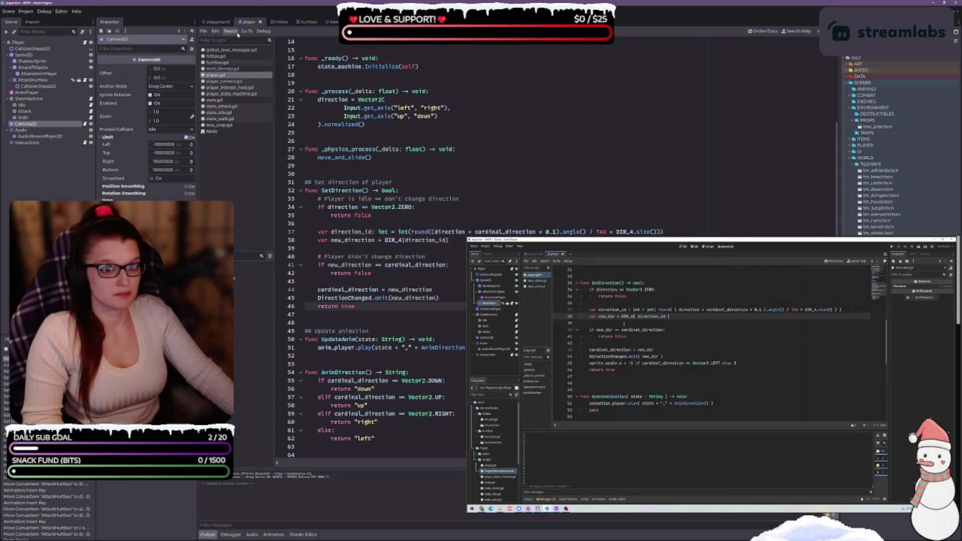
Step: Run the playground scene and walk the player in all directions with the arrow keys
{"action": "left_click", "coordinate": [218, 23]}
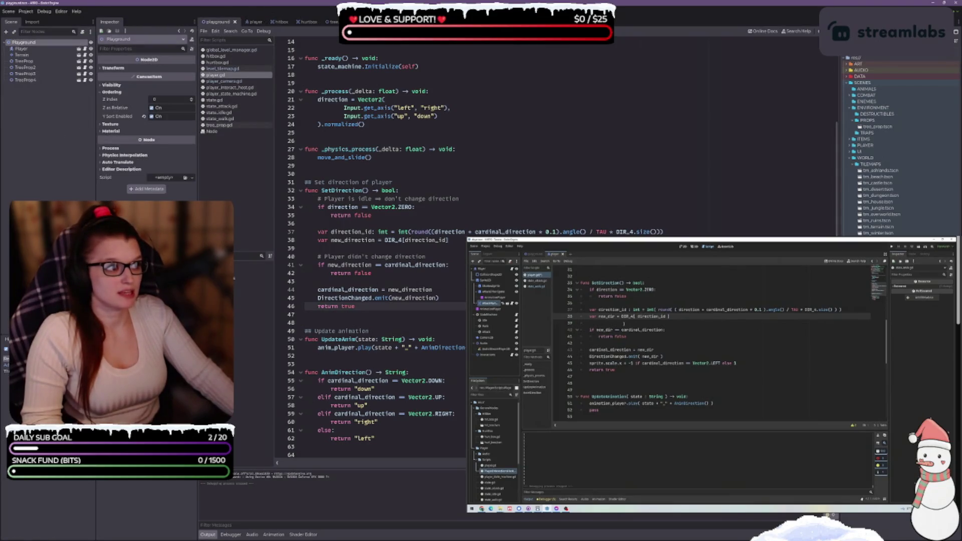
{"action": "key", "text": "F6"}
{"action": "key", "text": "Up"}
{"action": "key", "text": "Down"}
{"action": "key", "text": "Right"}
{"action": "key", "text": "Left"}
{"action": "key", "text": "Down"}
{"action": "key", "text": "Right"}
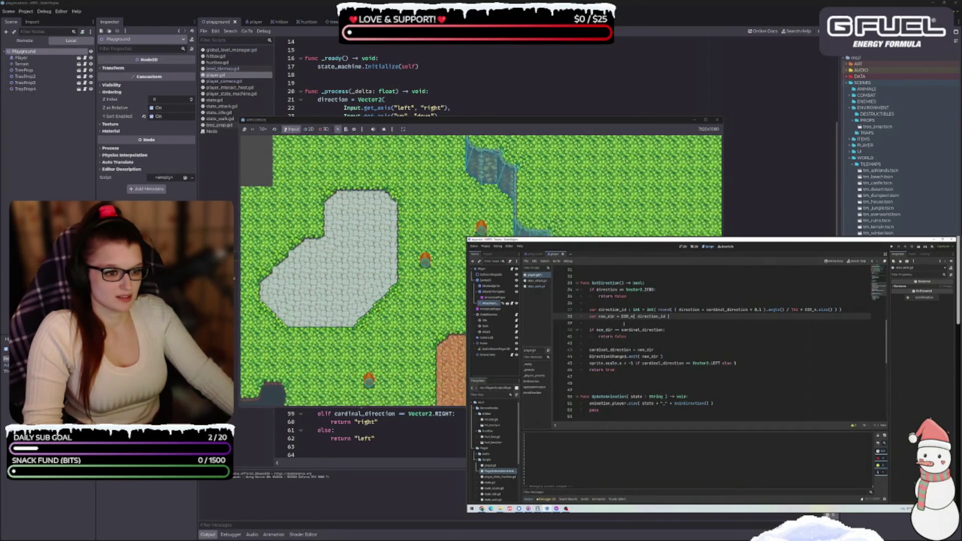
{"action": "key", "text": "Down"}
{"action": "key", "text": "Right"}
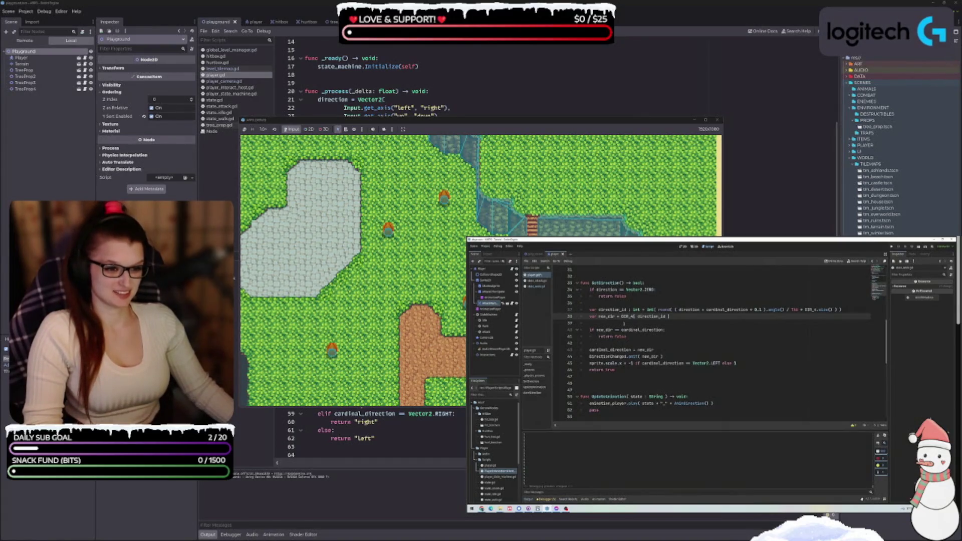
Step: Walk the player over the stone and dirt areas with WASD to check camera limits, then close the game
{"action": "key", "text": "d"}
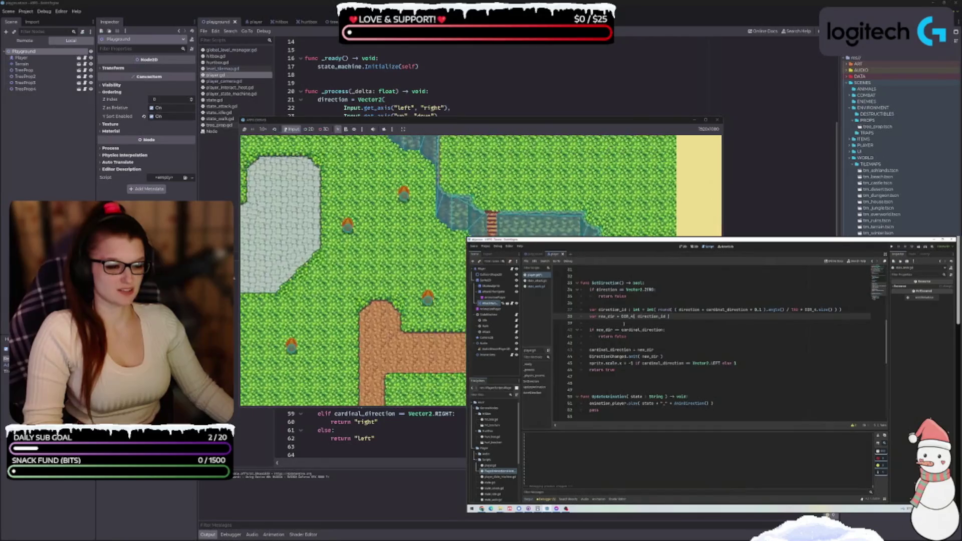
{"action": "key", "text": "a"}
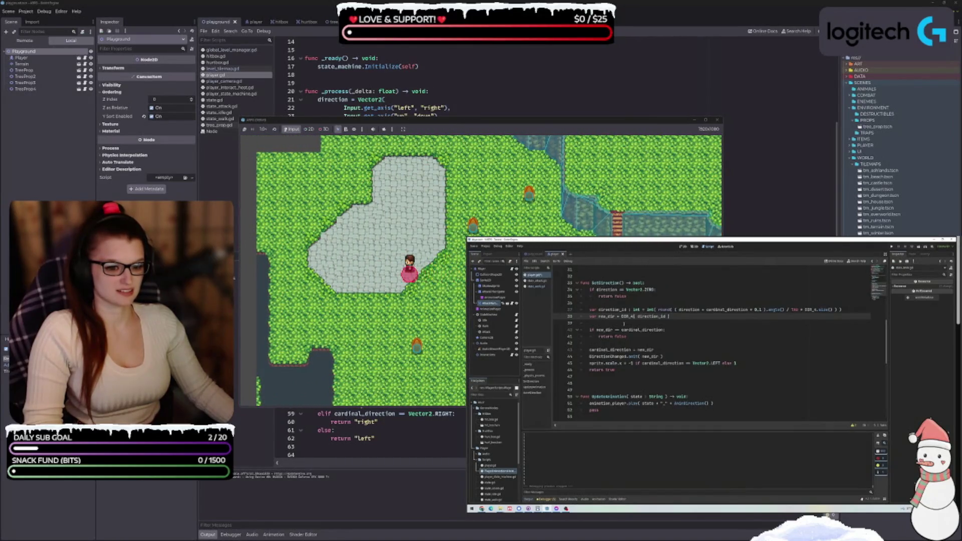
{"action": "key", "text": "s"}
{"action": "key", "text": "d"}
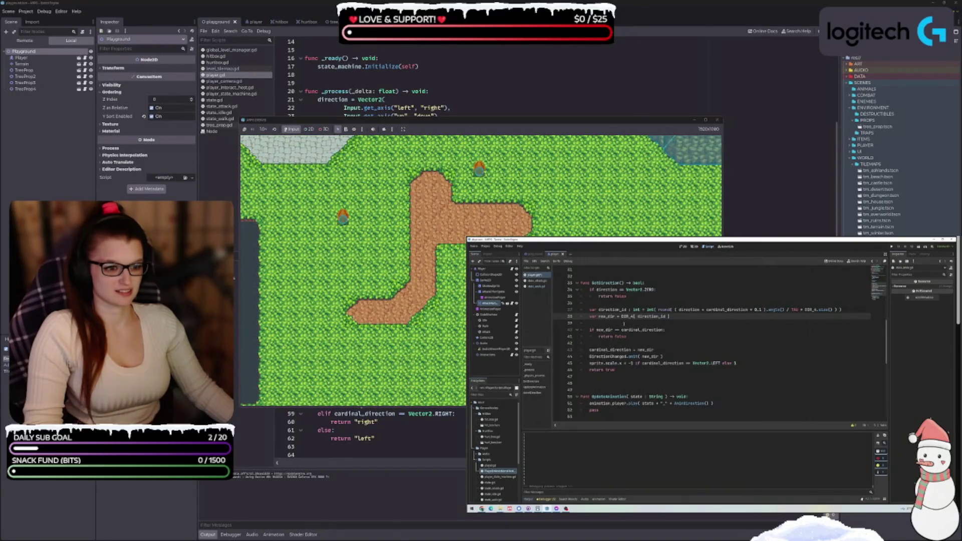
{"action": "key", "text": "w"}
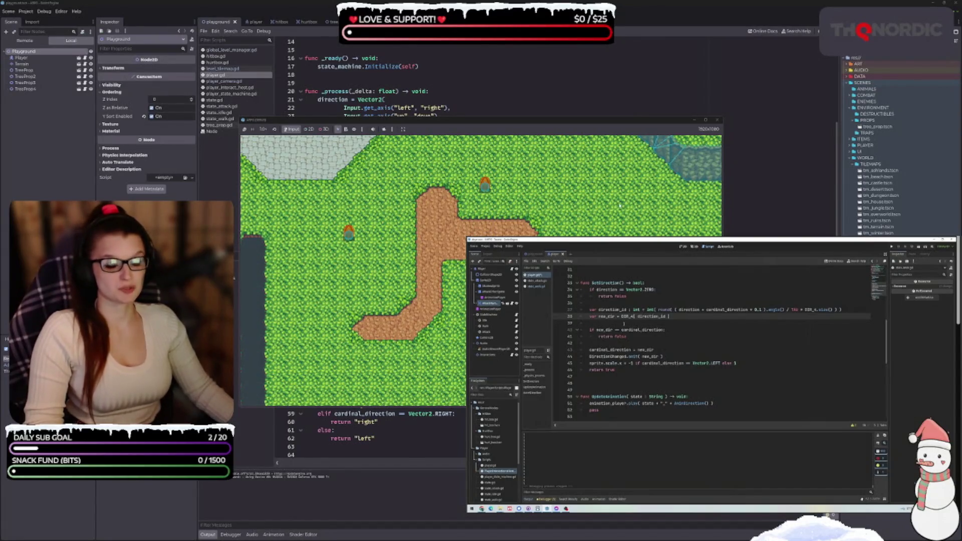
{"action": "left_click", "coordinate": [715, 120]}
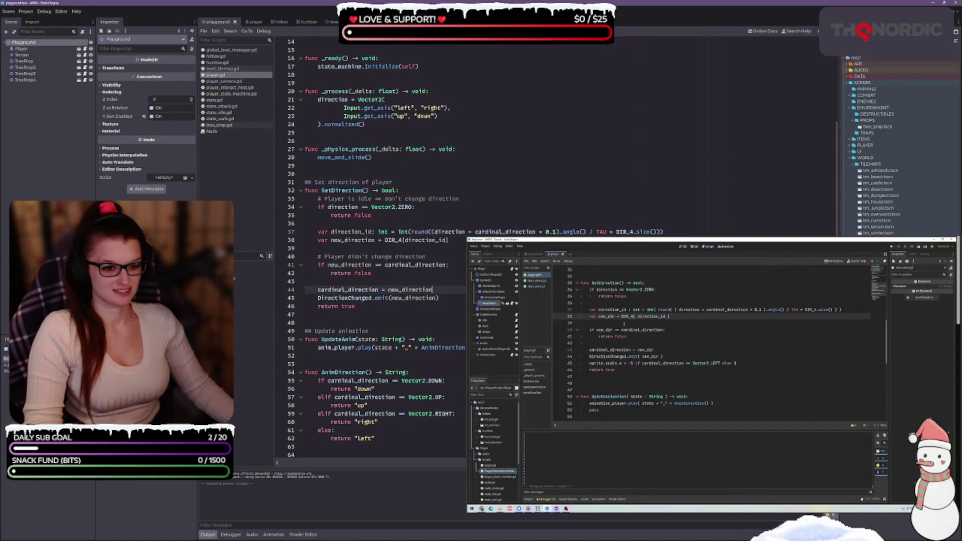
Step: Collapse the Output panel so the script editor has more room
{"action": "scroll", "coordinate": [391, 351], "scroll_direction": "up", "scroll_amount": 3}
{"action": "scroll", "coordinate": [390, 351], "scroll_direction": "down", "scroll_amount": 3}
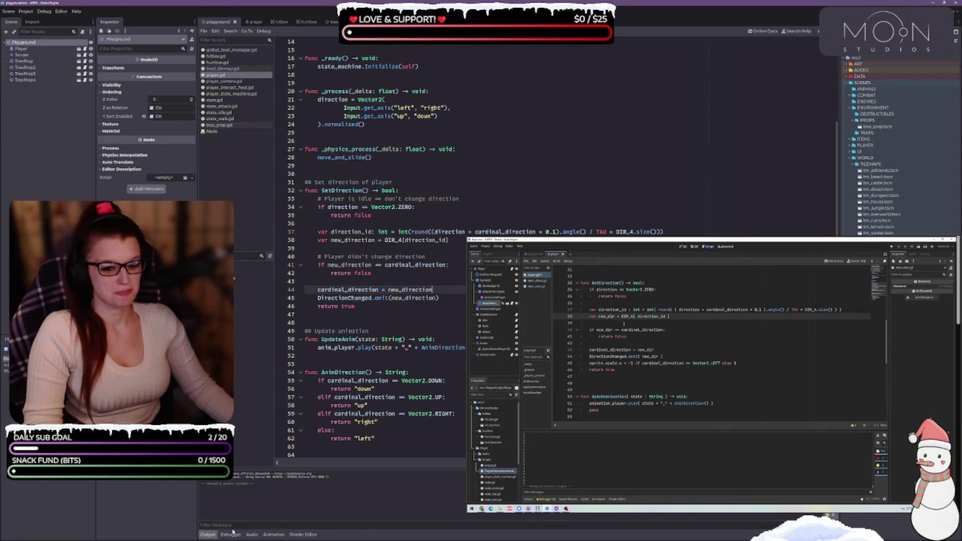
{"action": "left_click", "coordinate": [208, 534]}
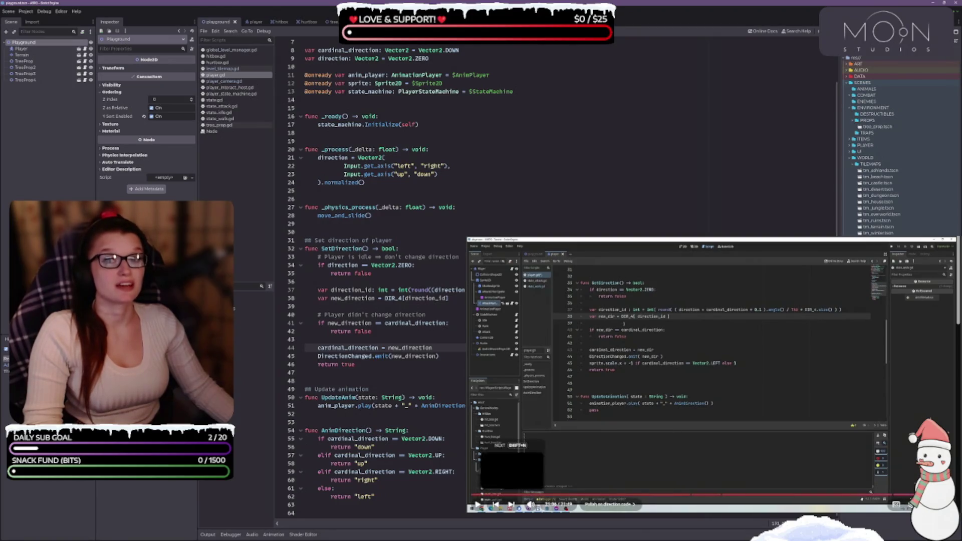
Step: Move the YouTube player to another episode of the Godot 2D action RPG series and pause it
{"action": "left_click", "coordinate": [511, 505]}
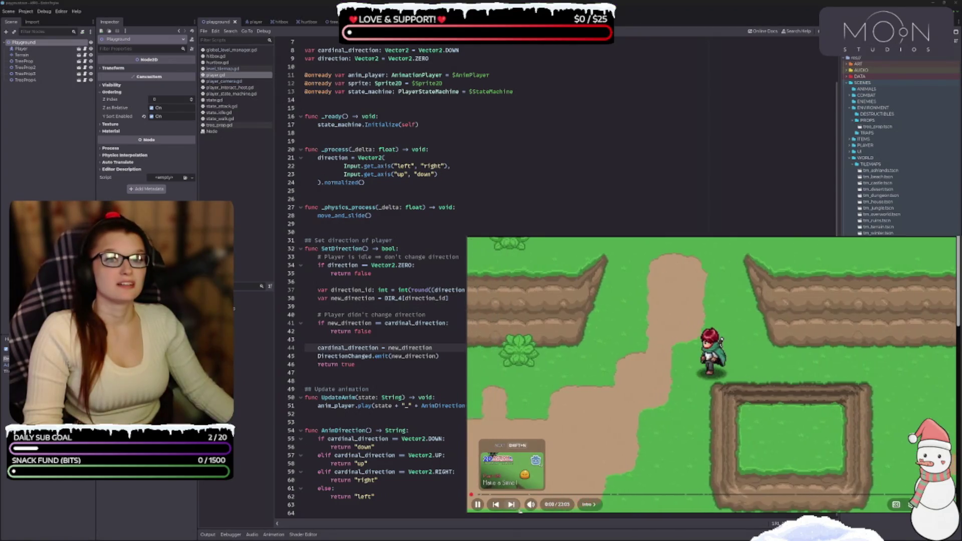
{"action": "left_click", "coordinate": [511, 504]}
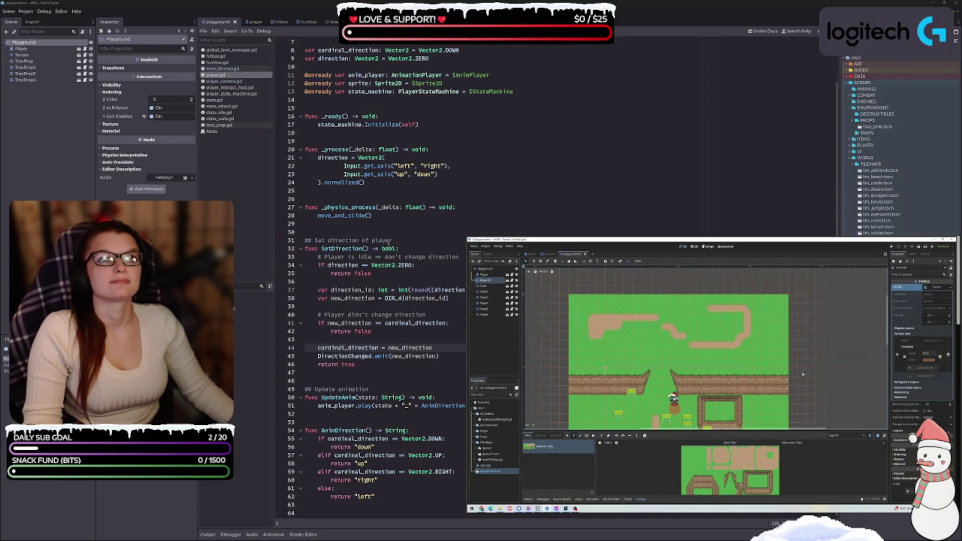
{"action": "mouse_move", "coordinate": [626, 451]}
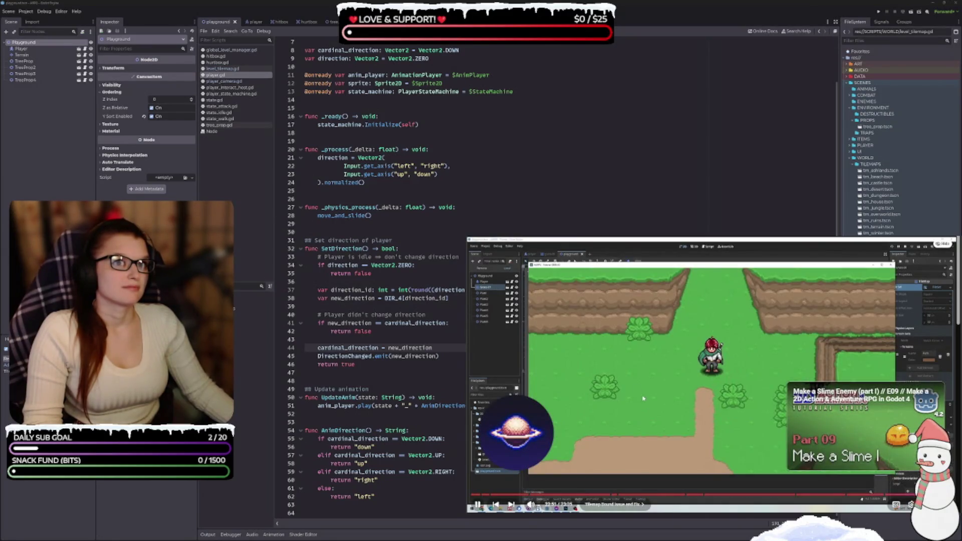
{"action": "left_click", "coordinate": [643, 399]}
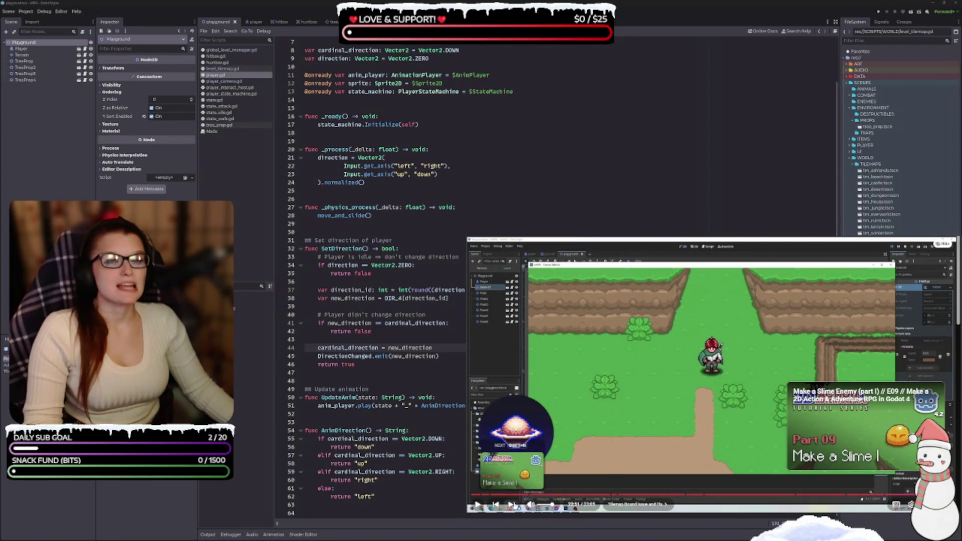
Step: Refocus player.gd, then scroll the Auto Camera Limits E08 page through its description, comments and later playlist episodes
{"action": "left_click", "coordinate": [318, 373]}
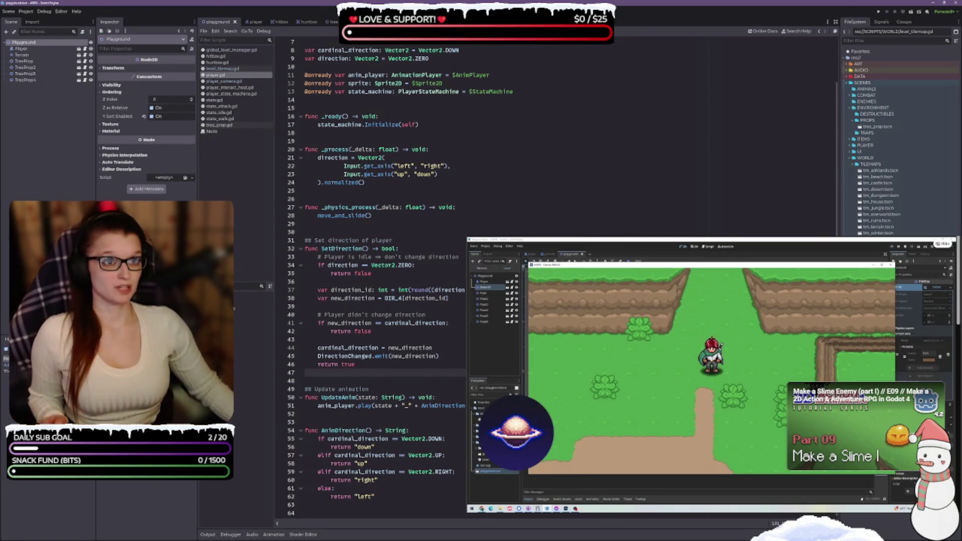
{"action": "scroll", "coordinate": [712, 376], "scroll_direction": "down", "scroll_amount": 3}
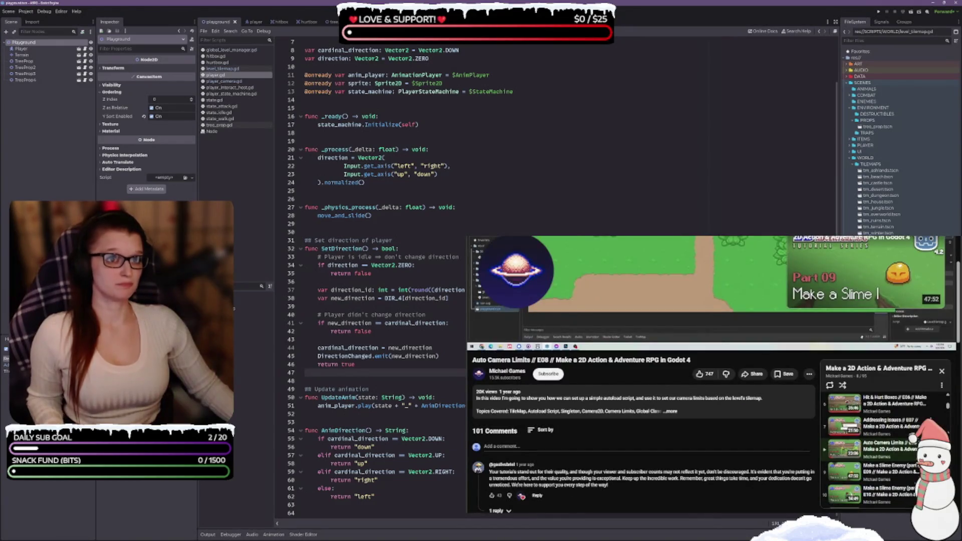
{"action": "scroll", "coordinate": [884, 448], "scroll_direction": "down", "scroll_amount": 3}
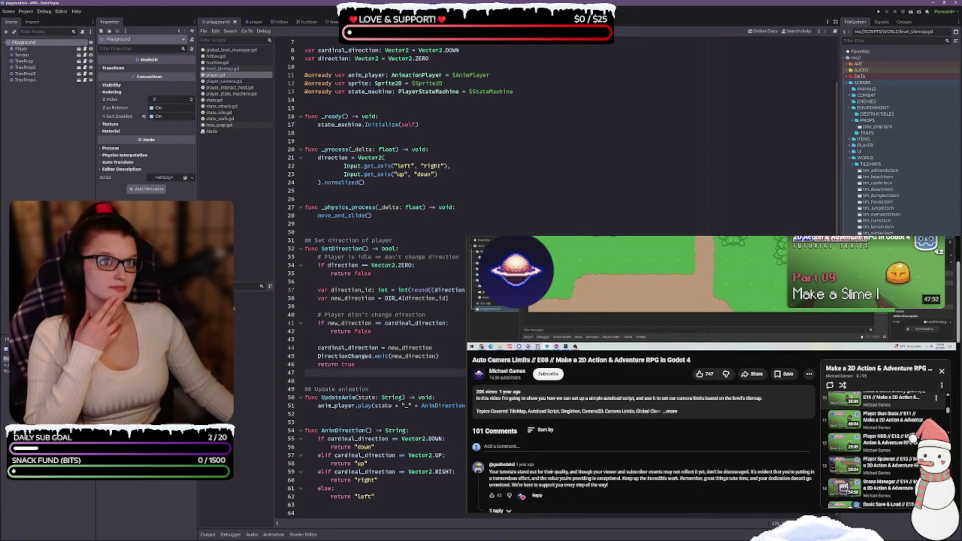
{"action": "scroll", "coordinate": [884, 448], "scroll_direction": "down", "scroll_amount": 2}
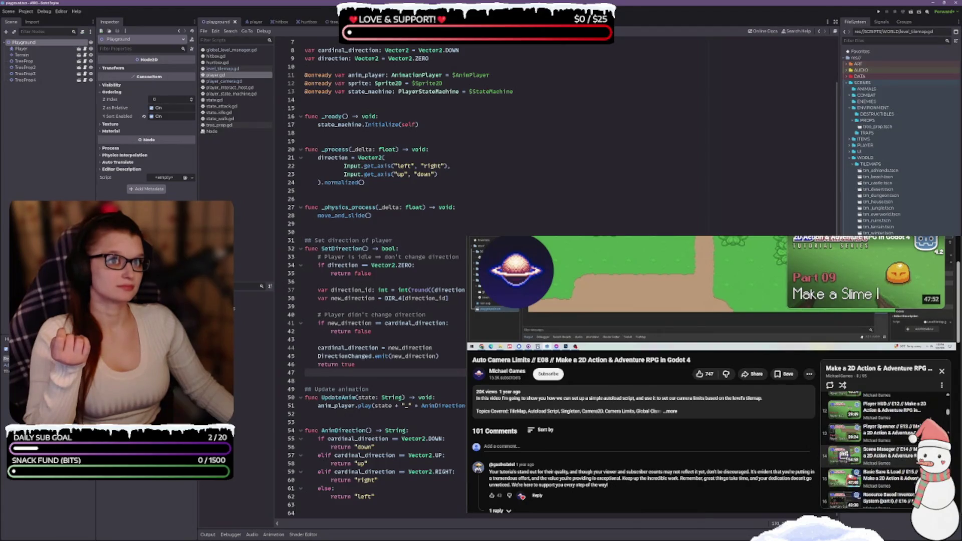
{"action": "scroll", "coordinate": [874, 449], "scroll_direction": "down", "scroll_amount": 3}
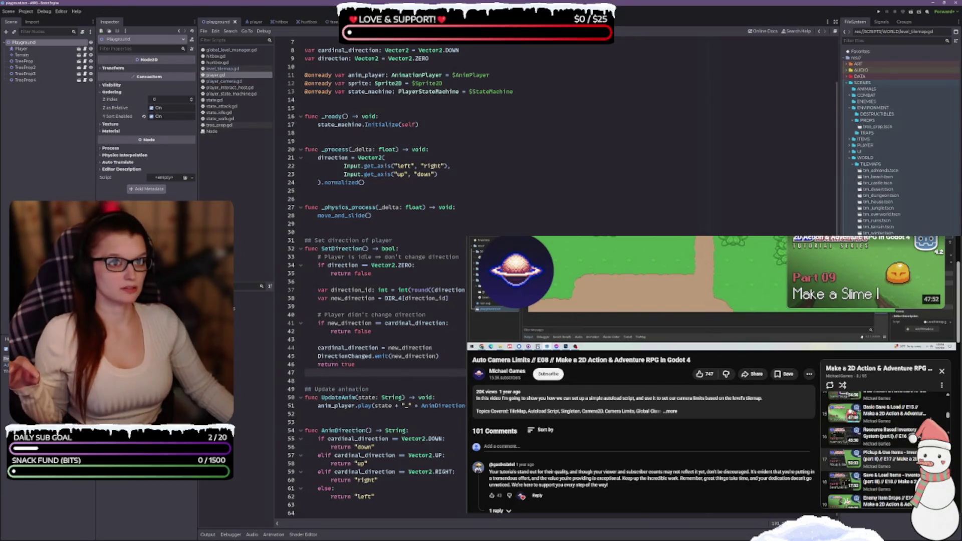
{"action": "scroll", "coordinate": [883, 450], "scroll_direction": "down", "scroll_amount": 2}
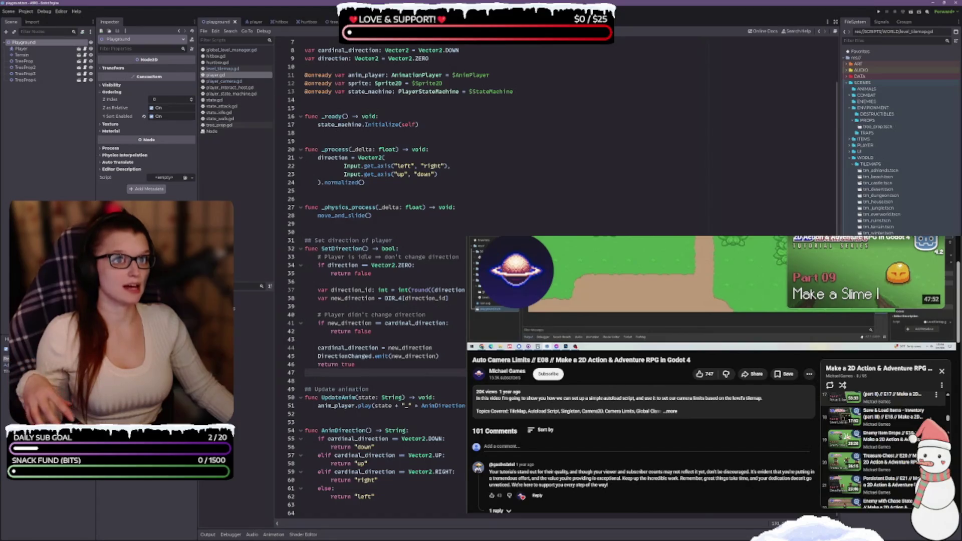
{"action": "scroll", "coordinate": [884, 450], "scroll_direction": "down", "scroll_amount": 3}
{"action": "scroll", "coordinate": [884, 449], "scroll_direction": "down", "scroll_amount": 3}
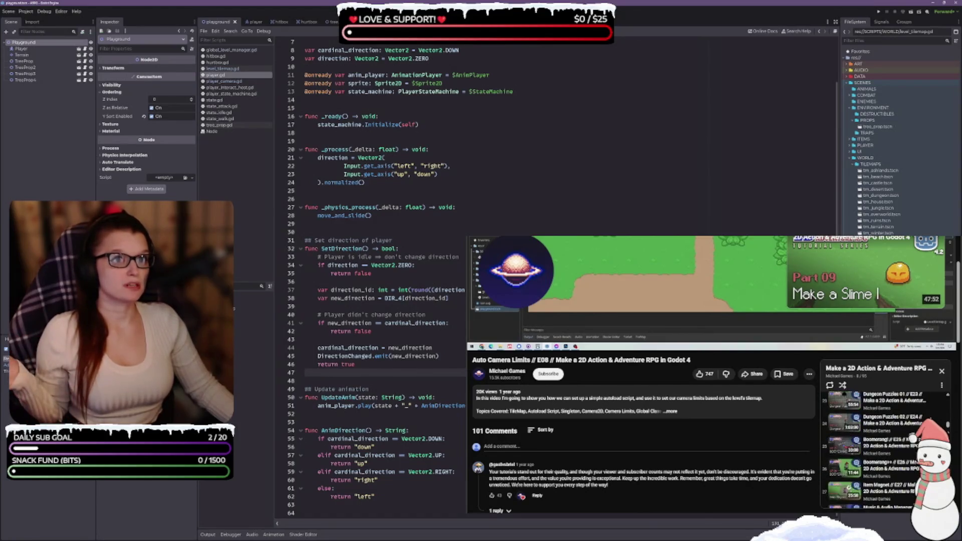
{"action": "scroll", "coordinate": [884, 450], "scroll_direction": "down", "scroll_amount": 3}
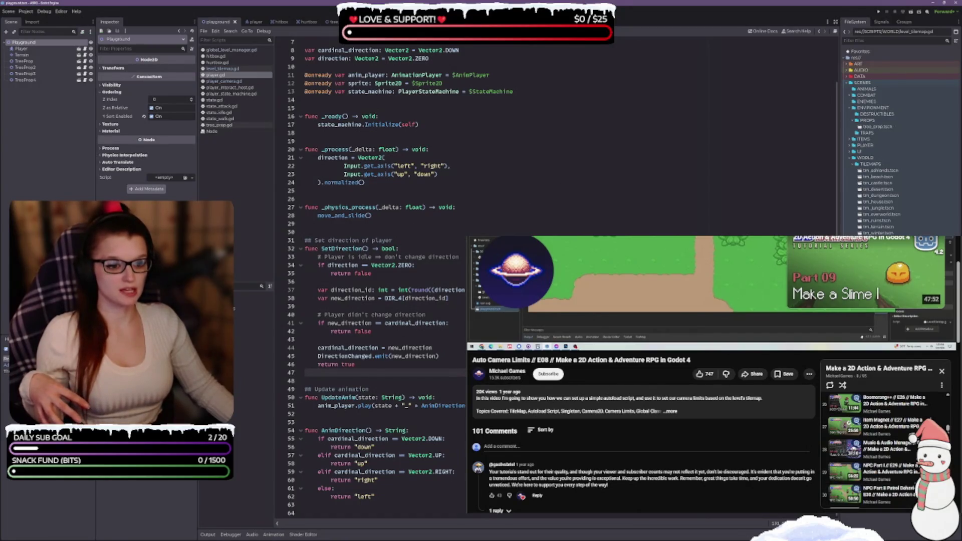
{"action": "scroll", "coordinate": [416, 300], "scroll_direction": "up", "scroll_amount": 2}
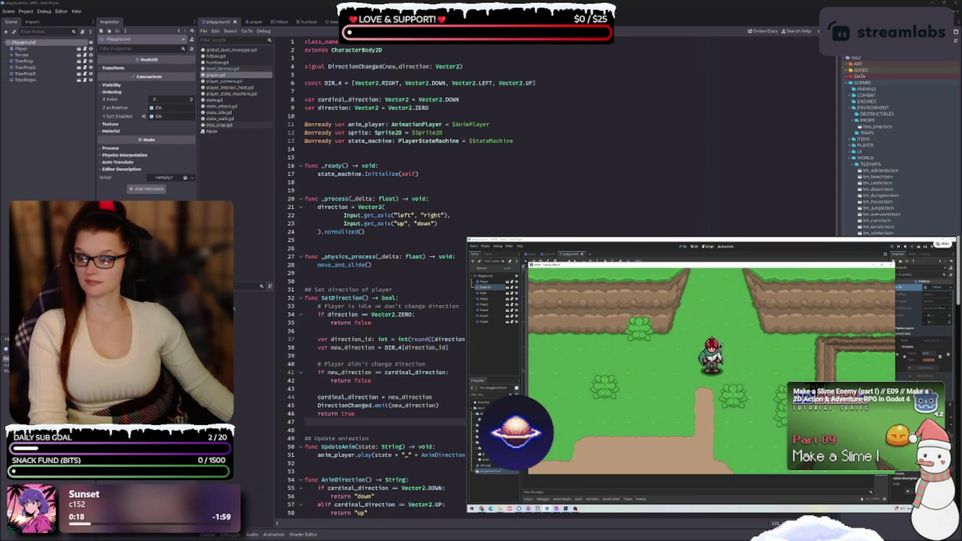
Step: Bring the Using Viewports documentation window to the front with Alt+Tab
{"action": "key", "text": "alt+Tab"}
Step: Load the Godot docs Using Viewports page and place the browser over the editor's lower right
{"action": "mouse_move", "coordinate": [195, 104]}
{"action": "left_mouse_down"}
{"action": "mouse_move", "coordinate": [382, 93]}
{"action": "mouse_move", "coordinate": [328, 59]}
{"action": "mouse_move", "coordinate": [402, 74]}
{"action": "left_mouse_up"}
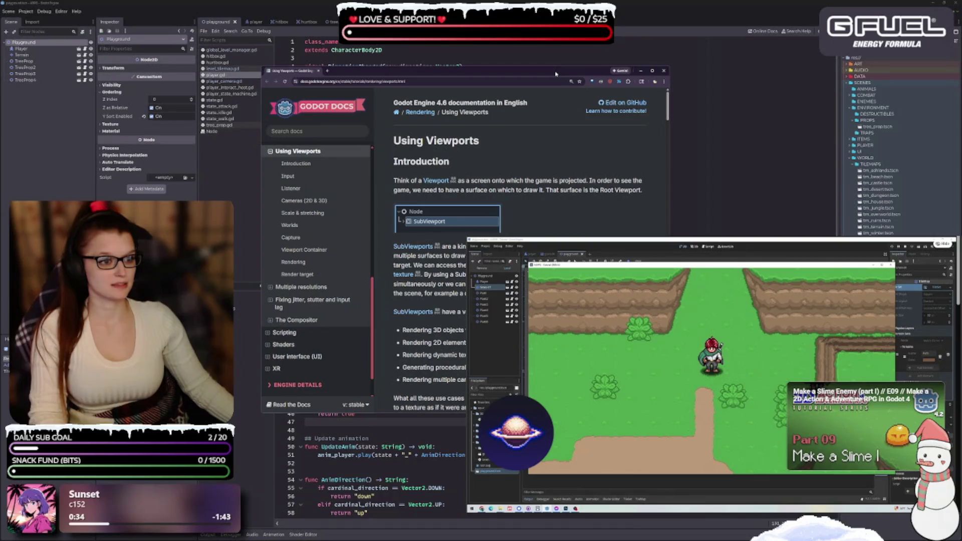
{"action": "left_click", "coordinate": [640, 71]}
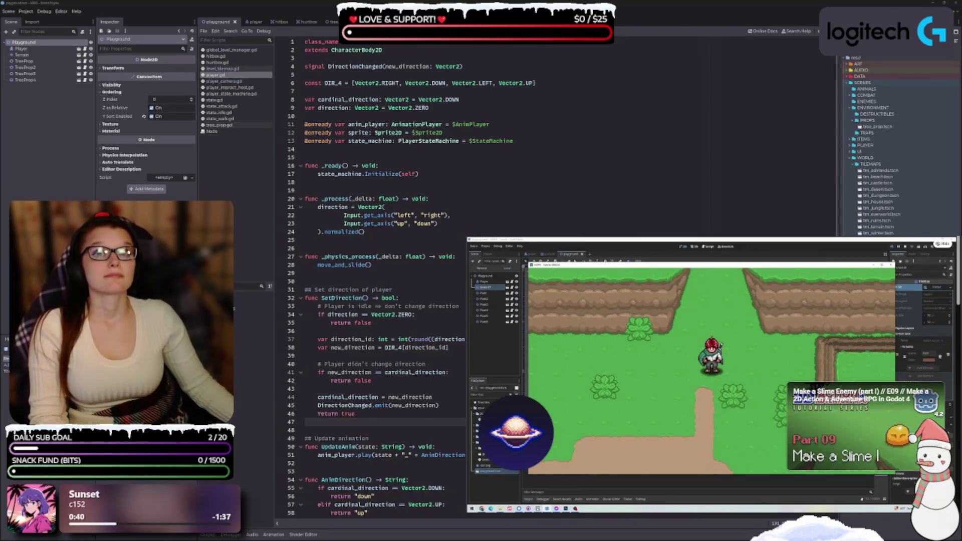
{"action": "key", "text": "Return"}
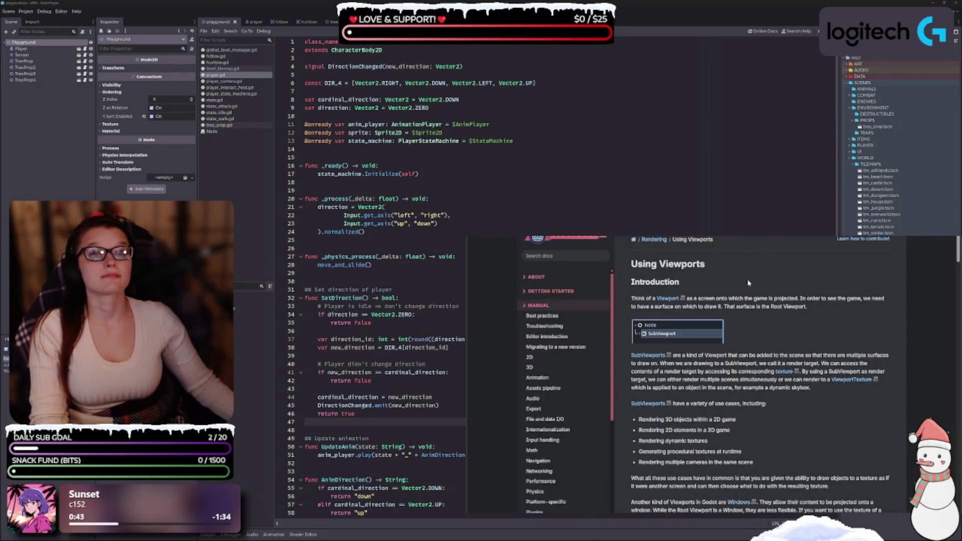
{"action": "left_click_drag", "start_coordinate": [50, 0], "coordinate": [50, 0]}
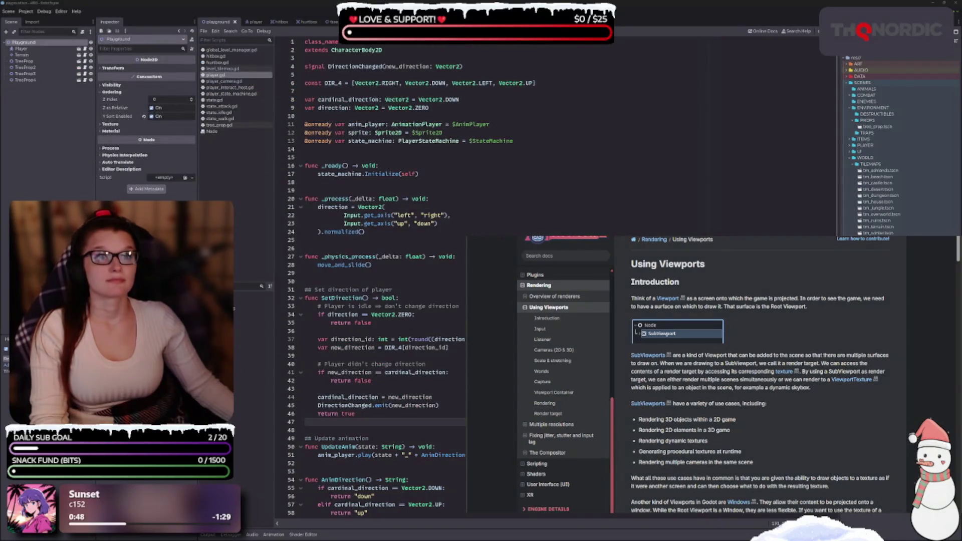